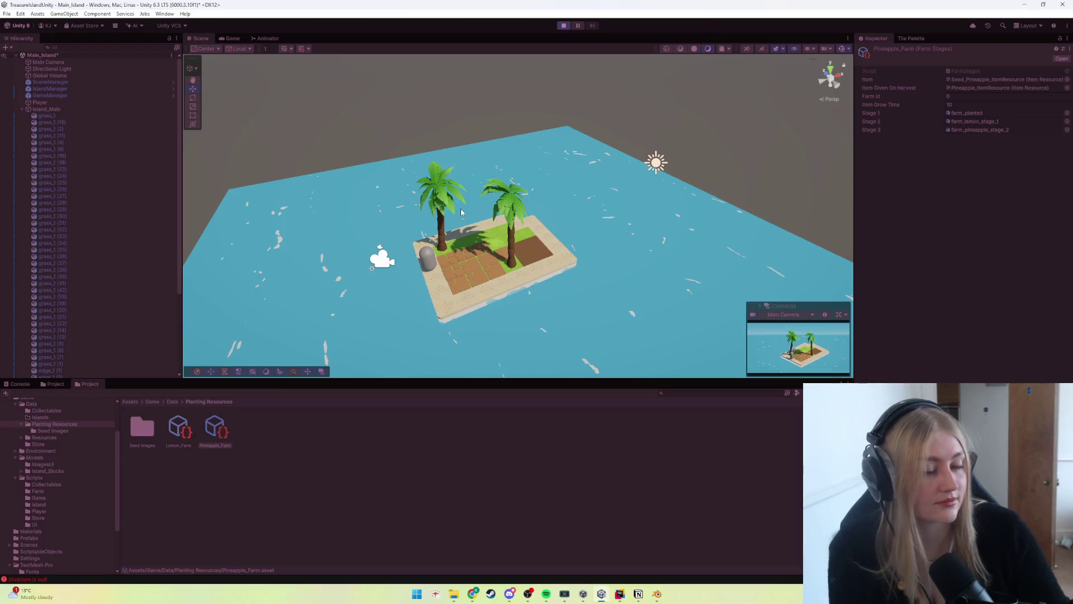
# Step: In play mode, plant seeds in the farm plot, let the pineapple ripen, and harvest it
pyautogui.click(615, 244)
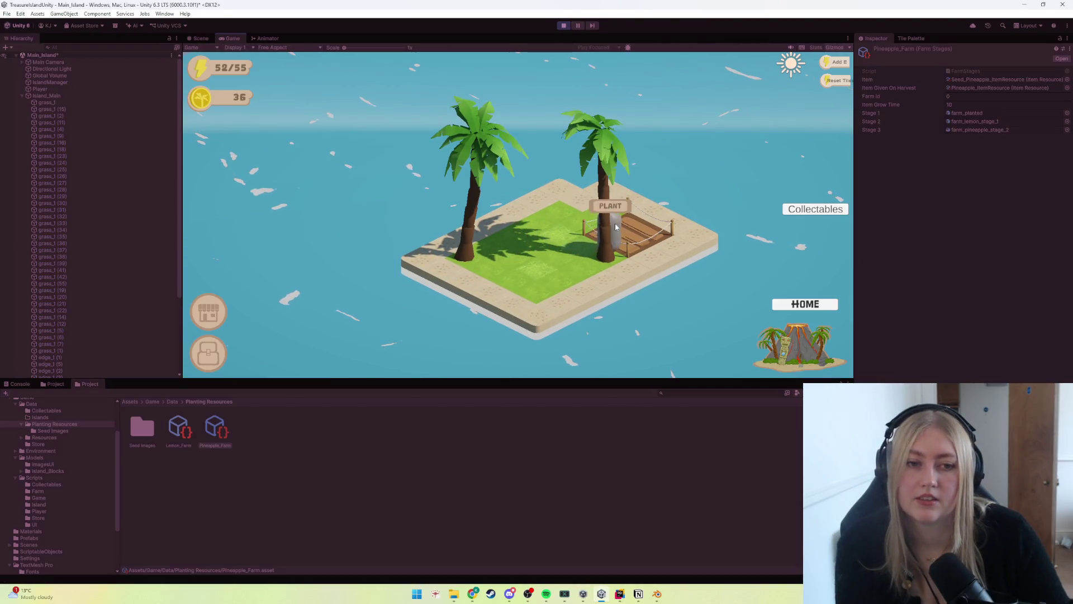
pyautogui.click(438, 218)
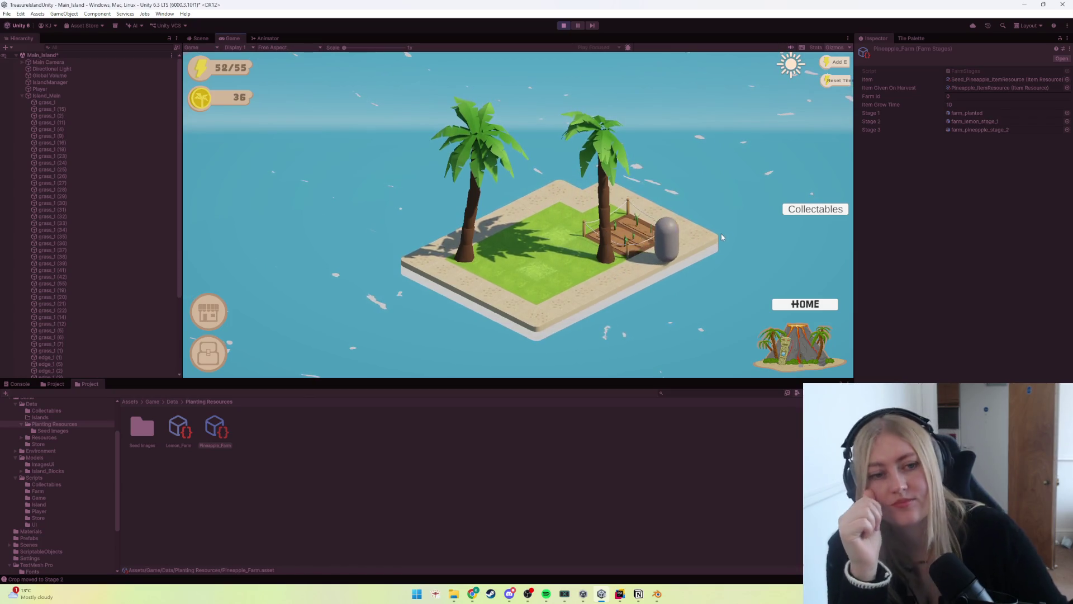
pyautogui.click(576, 209)
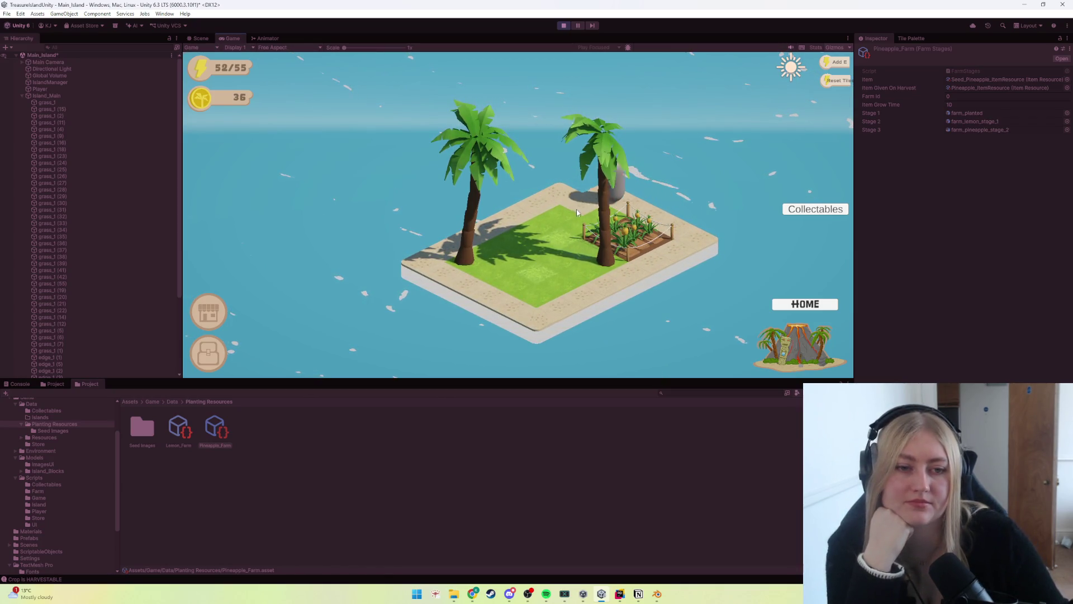
# Step: Eat the harvested pineapple from the inventory to refill energy to 55/55
pyautogui.click(201, 358)
pyautogui.click(438, 170)
pyautogui.click(620, 282)
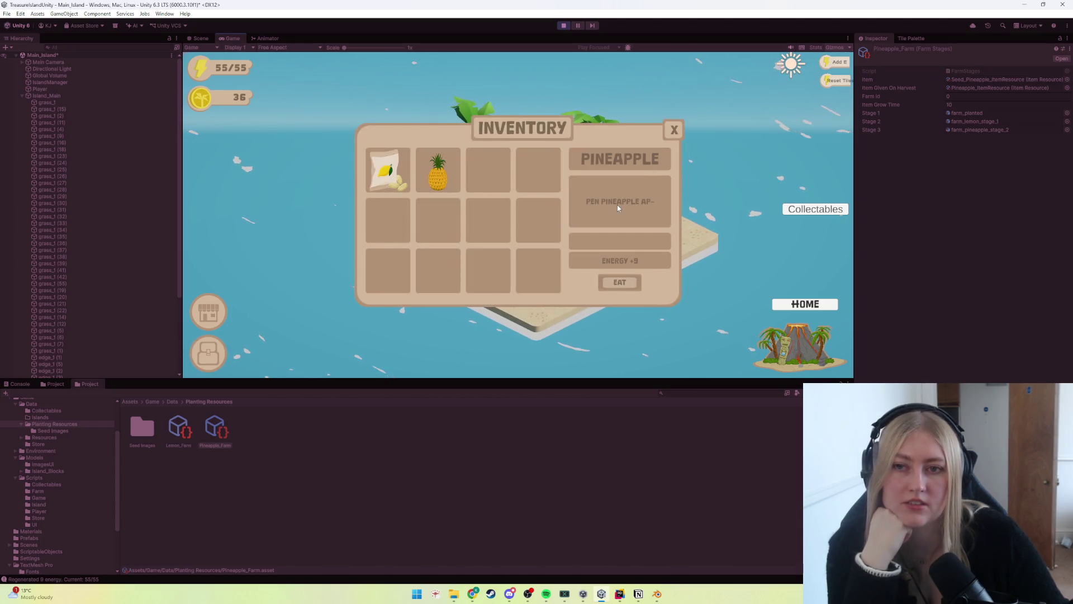
pyautogui.click(619, 282)
pyautogui.click(674, 130)
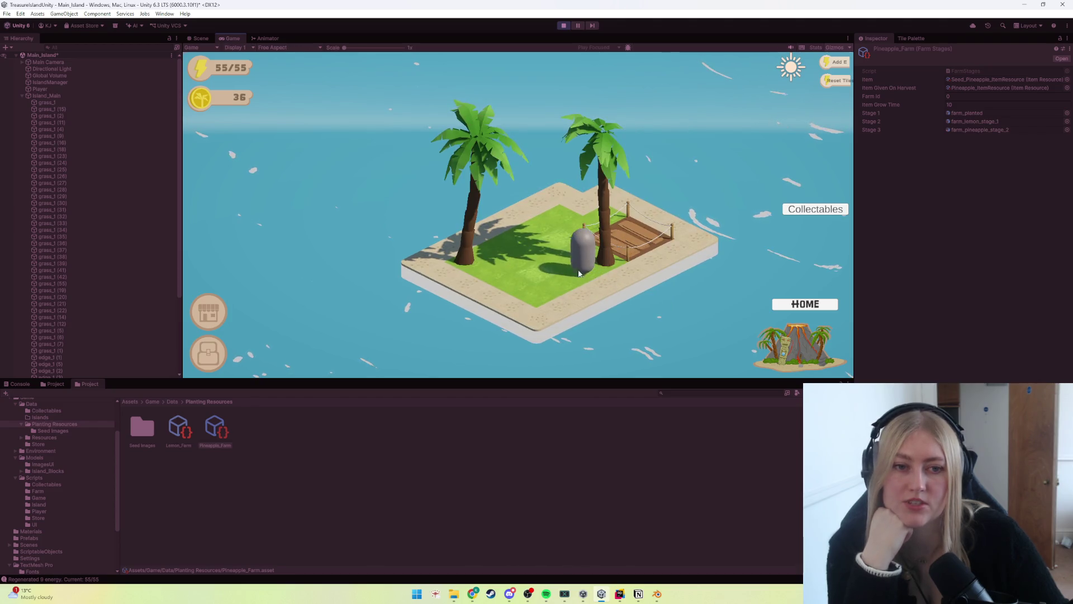
# Step: Buy seeds from the shop for 10 coins
pyautogui.click(684, 276)
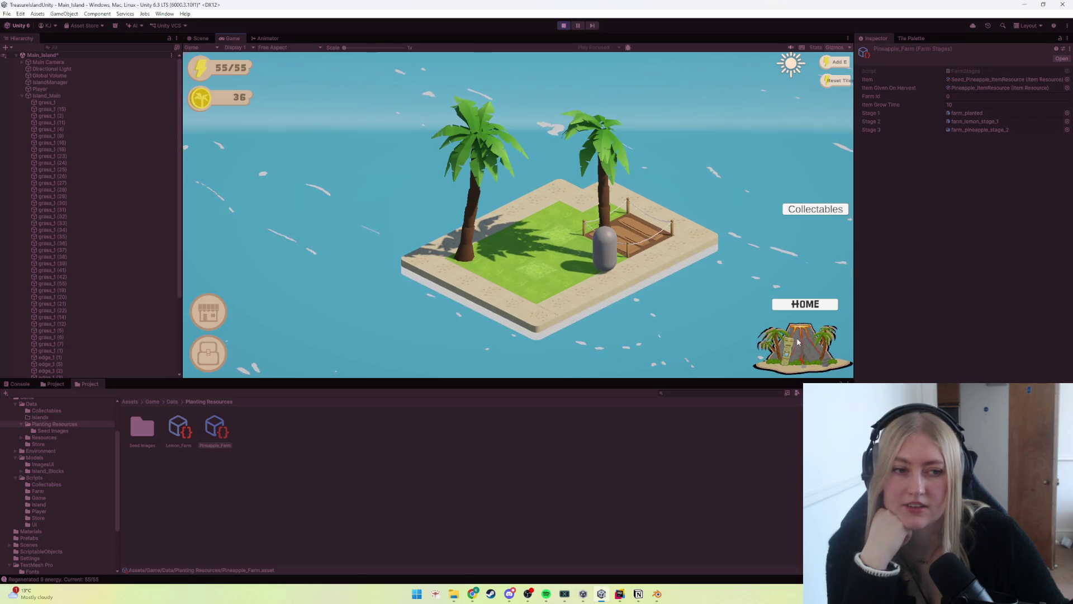
pyautogui.click(209, 311)
pyautogui.click(378, 250)
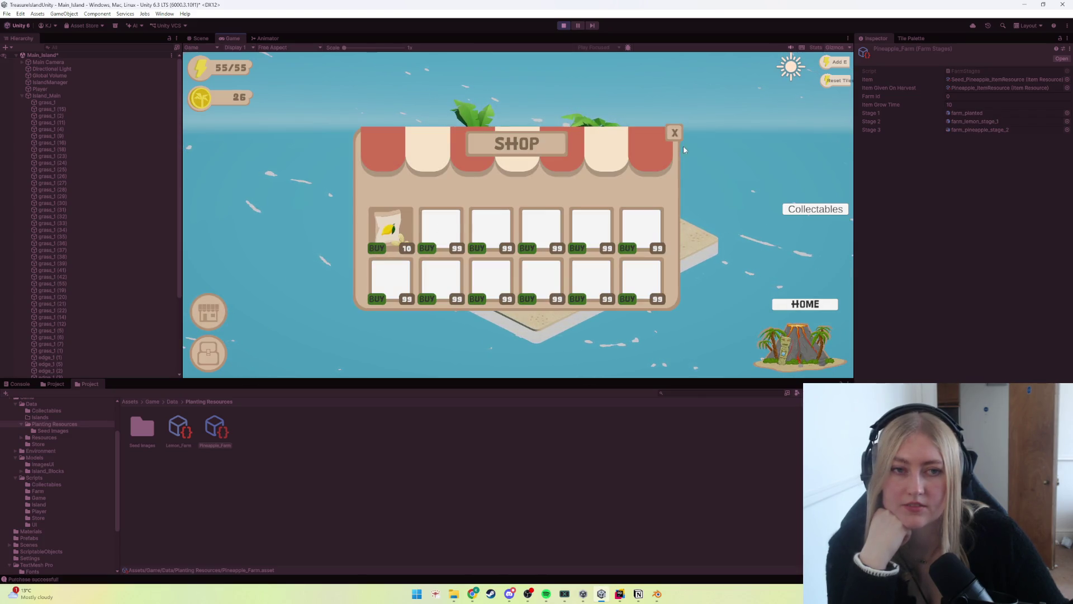
pyautogui.click(675, 132)
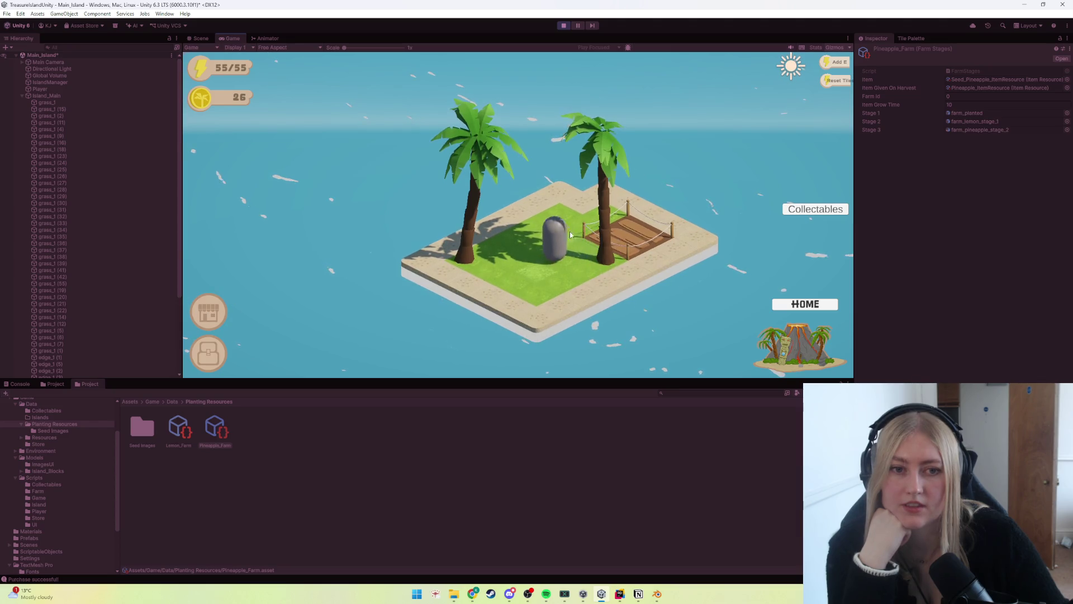
# Step: Replant the new seeds in the farm plot and harvest the grown crop
pyautogui.click(512, 216)
pyautogui.click(579, 215)
pyautogui.click(546, 269)
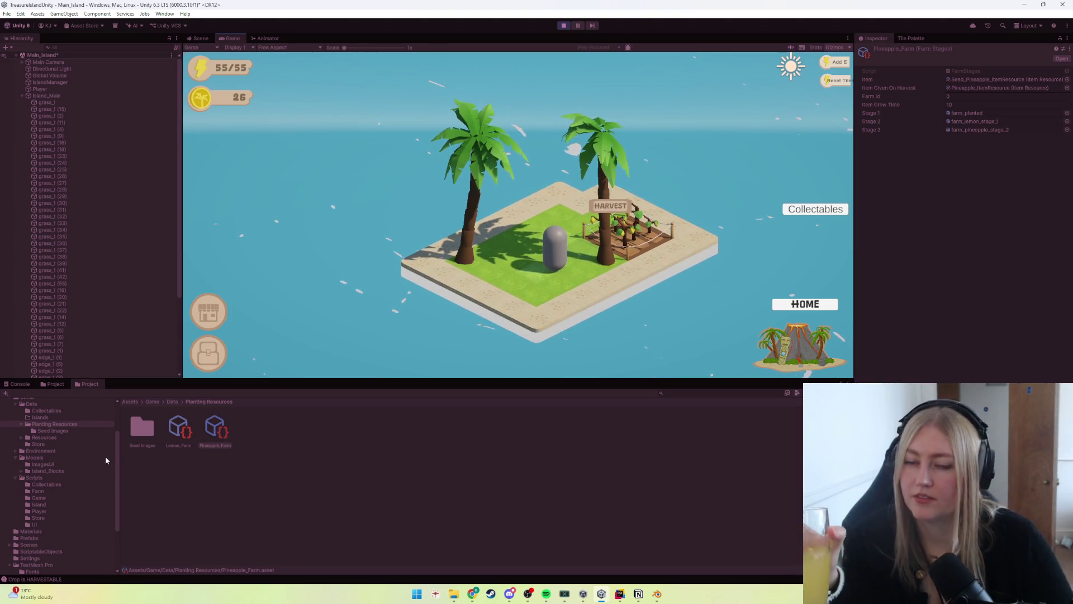
pyautogui.click(611, 209)
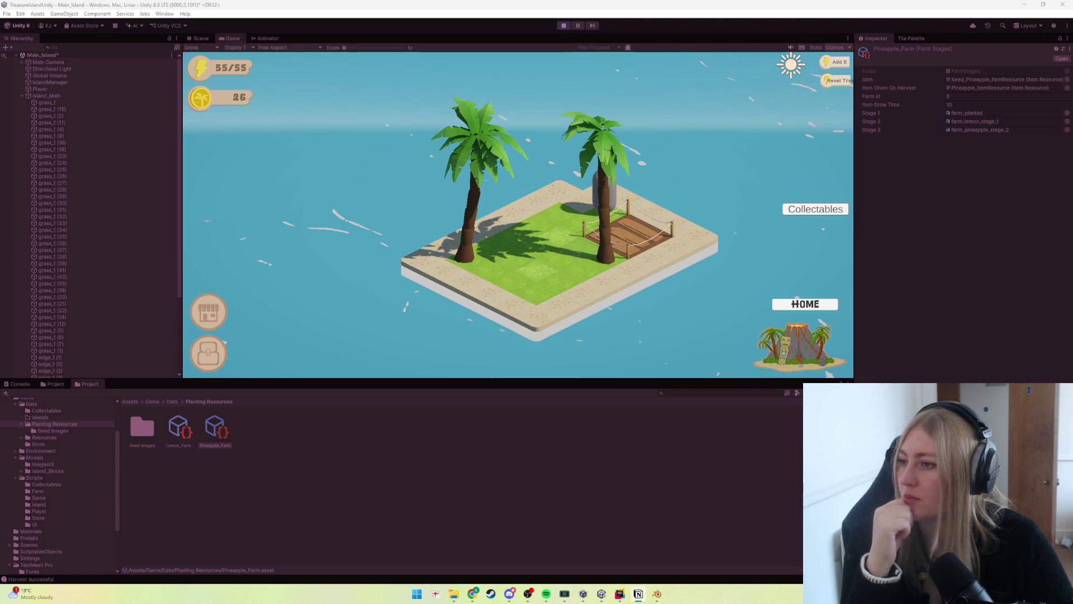
# Step: On the Notion task board, move 'Store for buying seeds' into the Done column
pyautogui.hotkey('alt', 'Tab')
pyautogui.moveTo(492, 220)
pyautogui.mouseDown()
pyautogui.moveTo(616, 274)
pyautogui.moveTo(492, 218)
pyautogui.moveTo(370, 223)
pyautogui.mouseUp()
# Step: Open and close the Save/Load card, then start a description line beneath its title
pyautogui.click(392, 223)
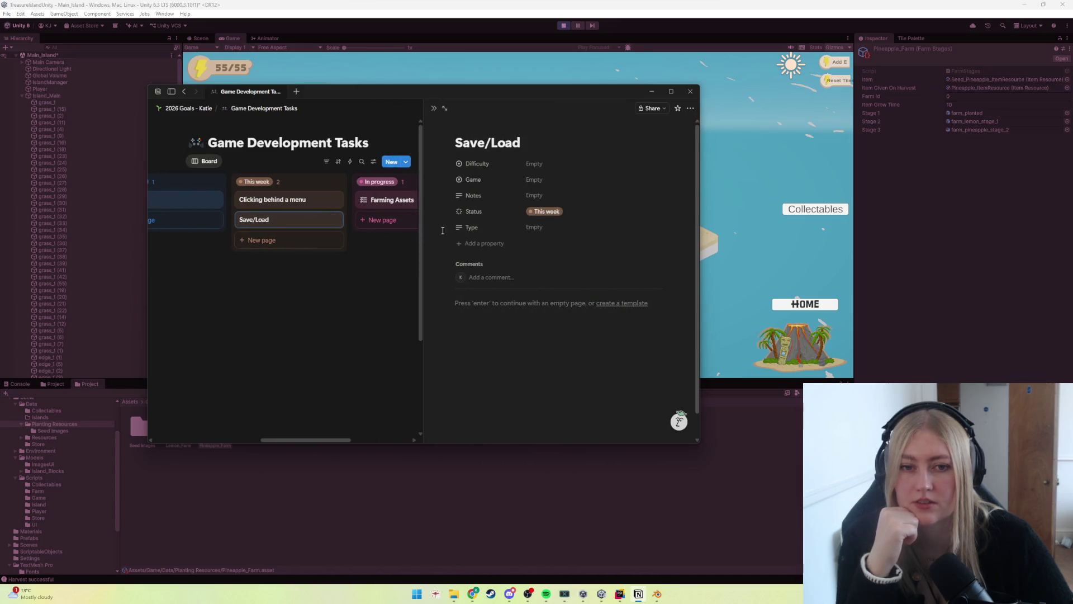
pyautogui.click(409, 380)
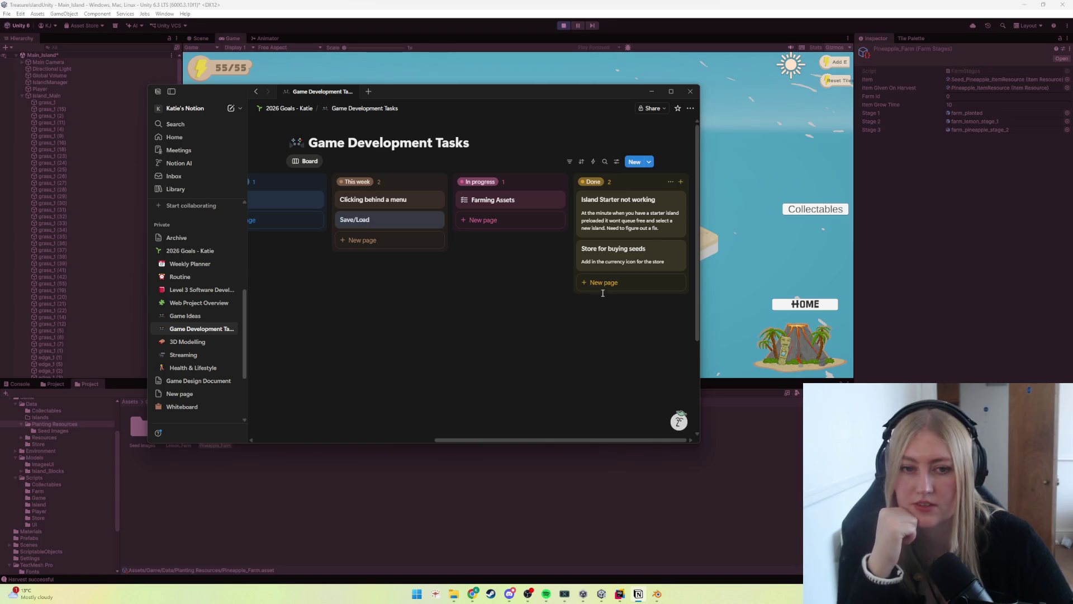
pyautogui.click(425, 221)
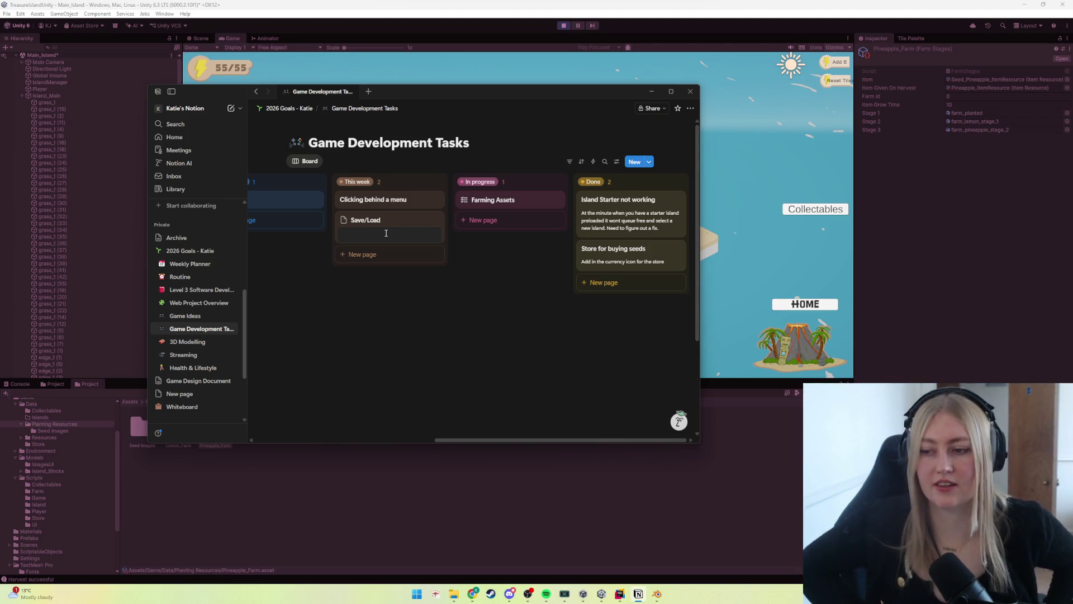
# Step: Add the bullet note 'Add in Save and Load for FarmStages.' to the Save/Load card
pyautogui.write('- ')
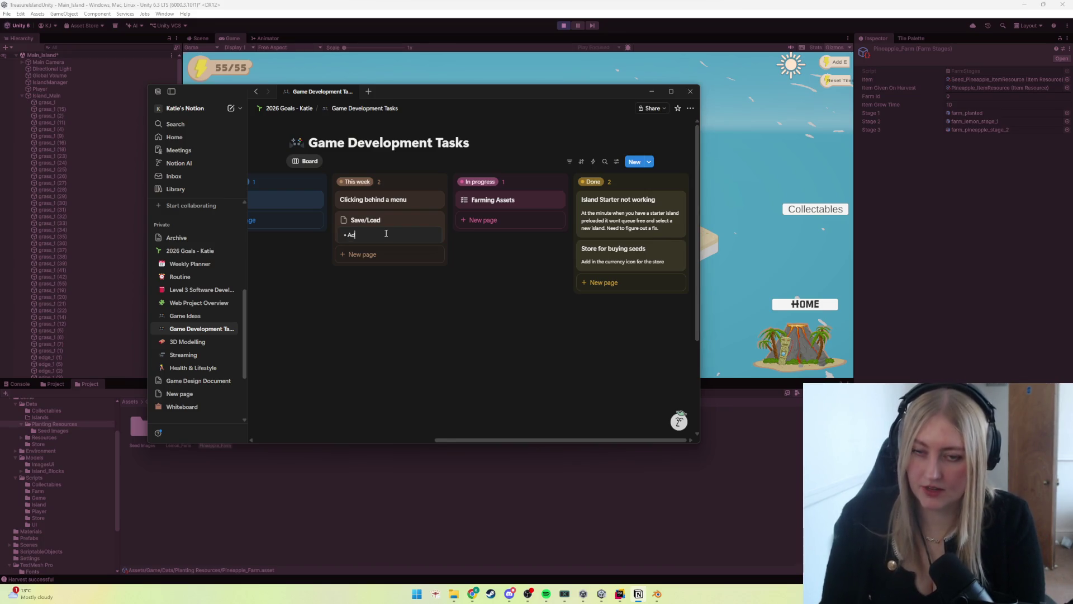
pyautogui.write(' and Load for')
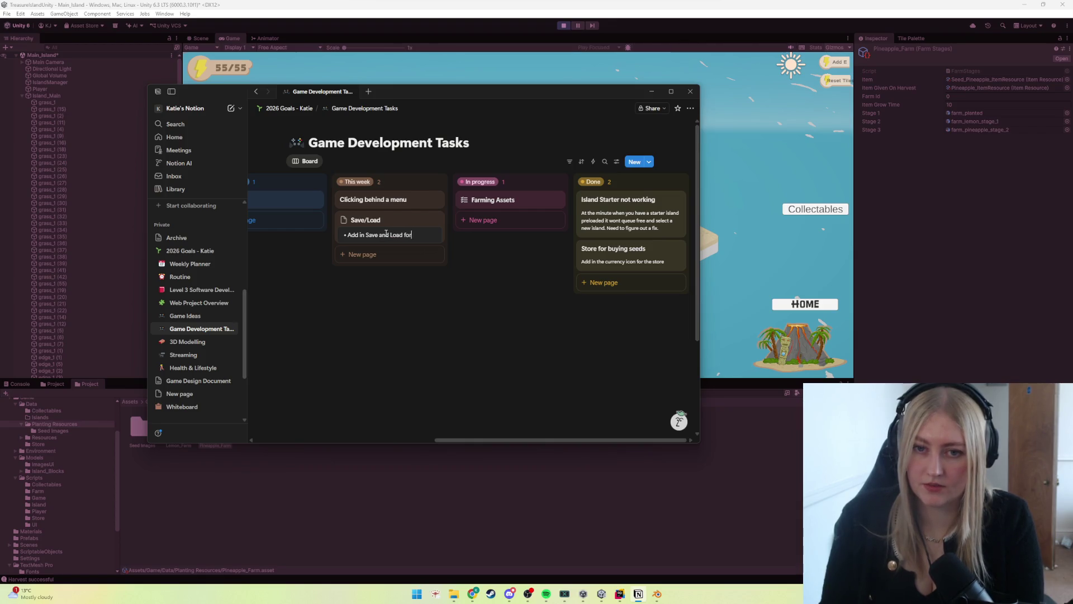
pyautogui.write('ages (')
pyautogui.press('BackSpace')
pyautogui.press('BackSpace')
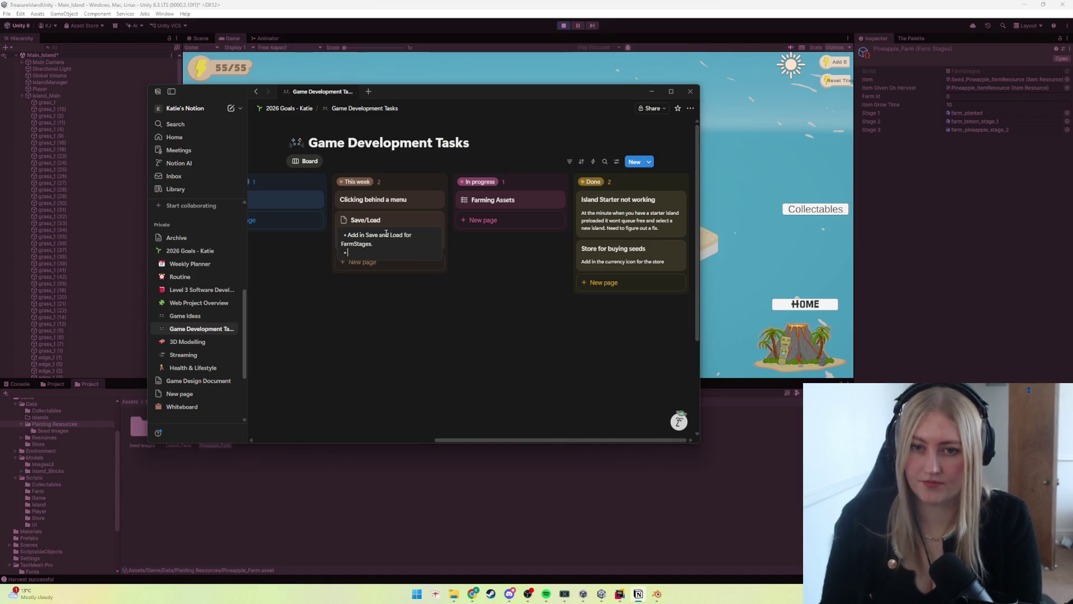
pyautogui.write('.')
pyautogui.click(330, 311)
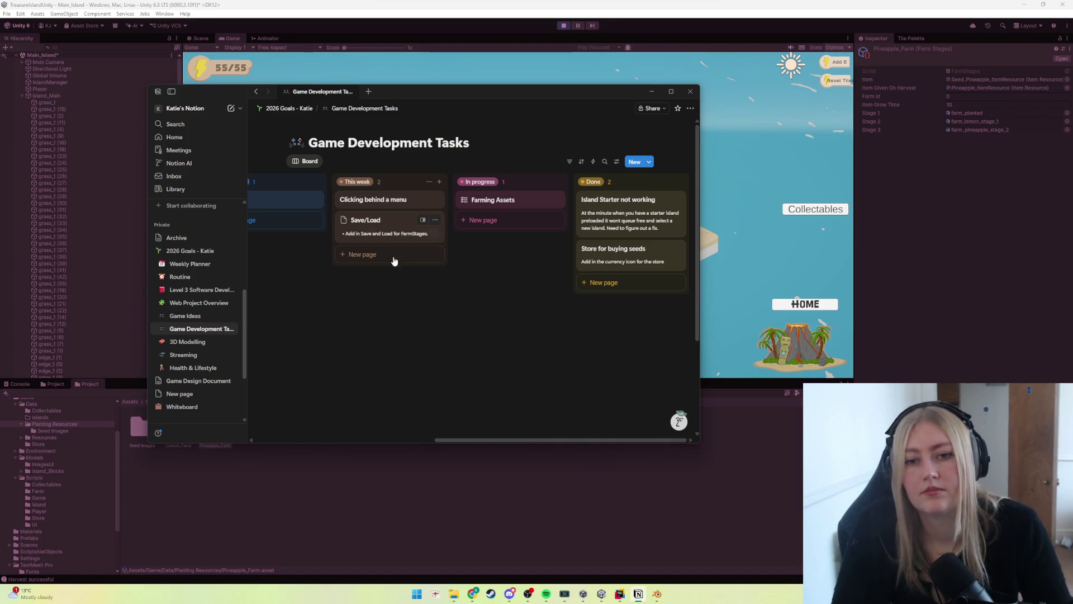
pyautogui.moveTo(494, 440); pyautogui.dragTo(439, 440)
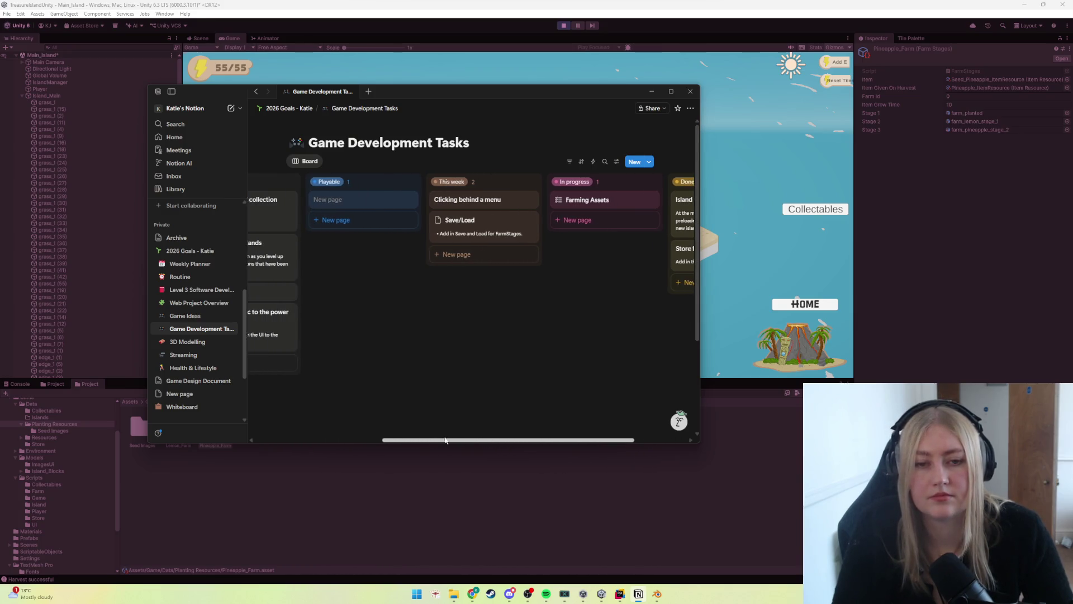
# Step: Move the 'Clicking behind a menu' card into the Done column
pyautogui.hscroll(1, 474, 210)
pyautogui.moveTo(474, 209)
pyautogui.mouseDown()
pyautogui.moveTo(524, 210)
pyautogui.moveTo(670, 288)
pyautogui.moveTo(642, 283)
pyautogui.mouseUp()
pyautogui.moveTo(502, 440)
pyautogui.mouseDown()
pyautogui.moveTo(356, 431)
pyautogui.moveTo(500, 426)
pyautogui.mouseUp()
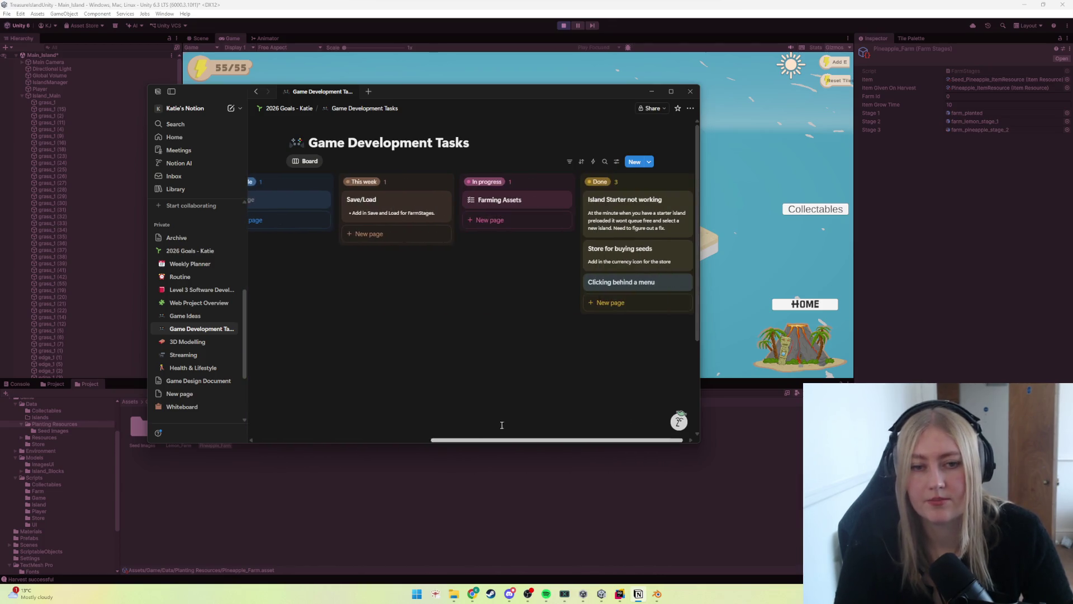
# Step: Add the note 'Images to draw' to the Farming Assets card
pyautogui.click(547, 208)
pyautogui.click(376, 304)
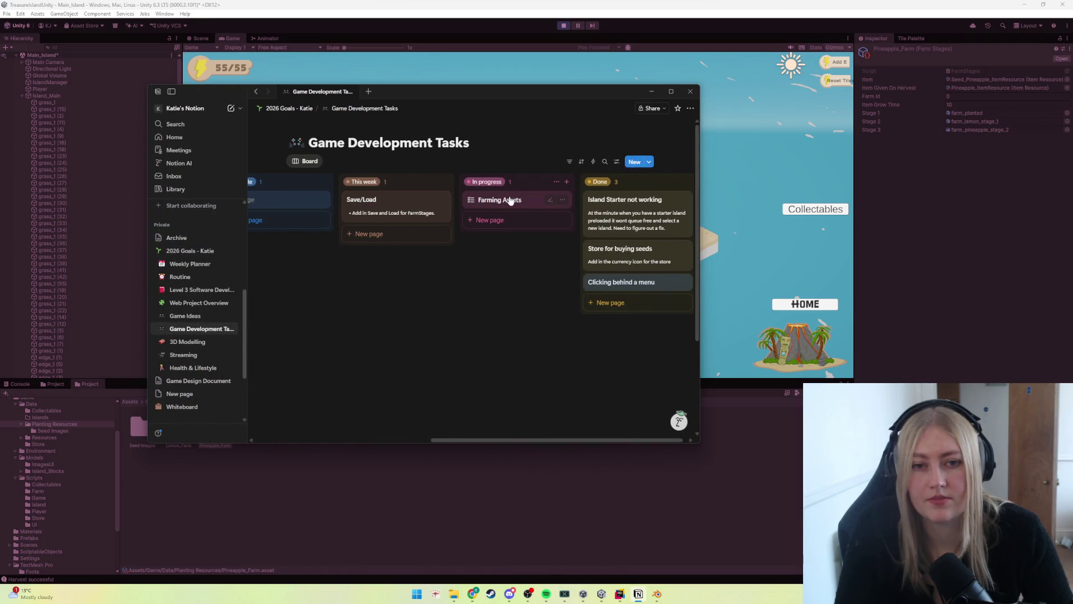
pyautogui.click(495, 216)
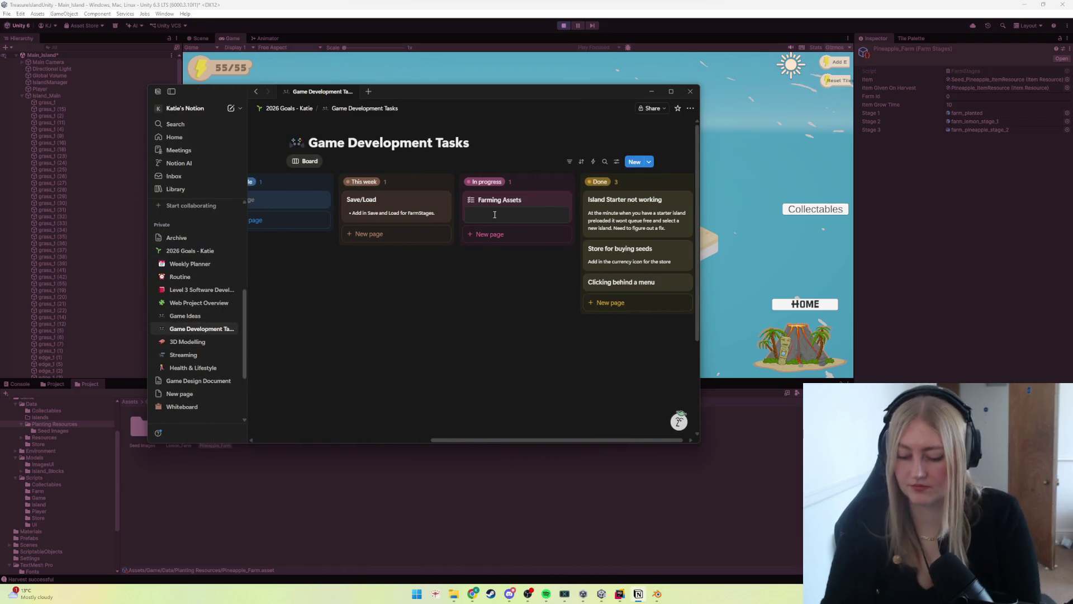
pyautogui.write('Images to')
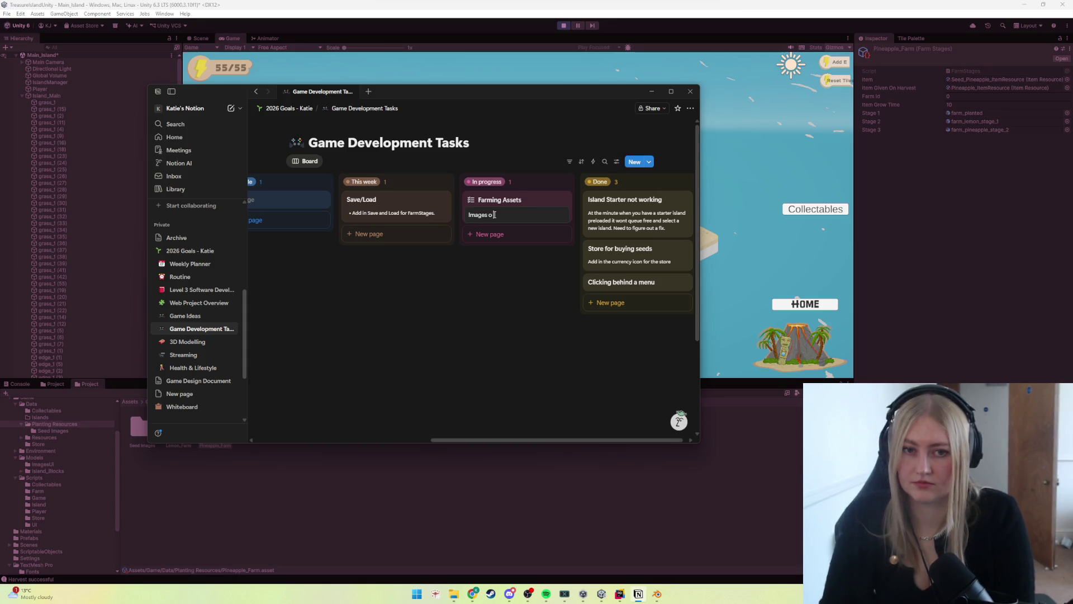
pyautogui.write(' draw')
pyautogui.press('Return')
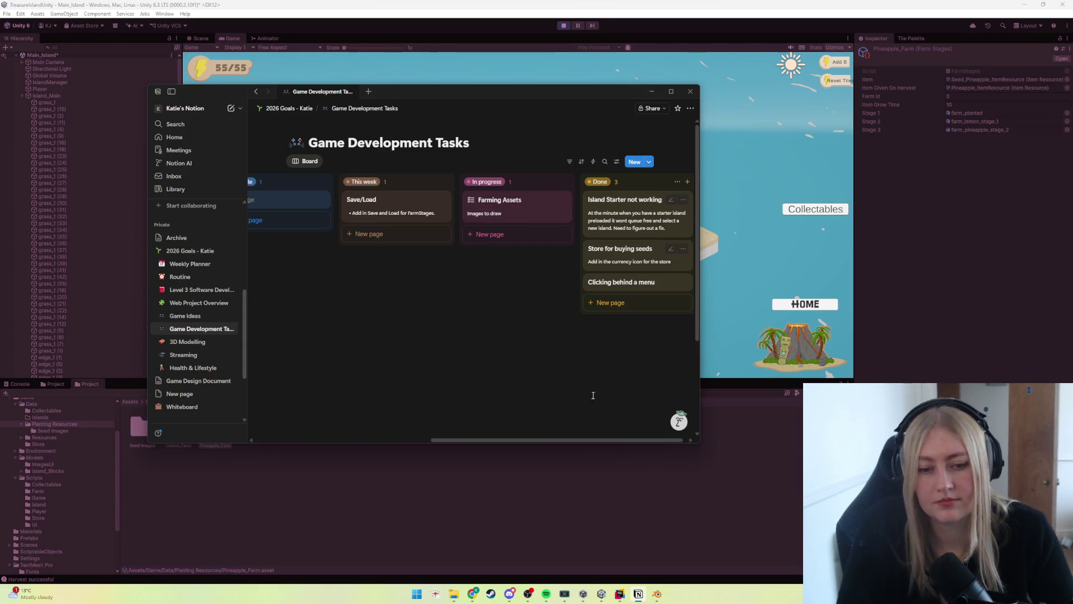
pyautogui.hscroll(-10, 462, 427)
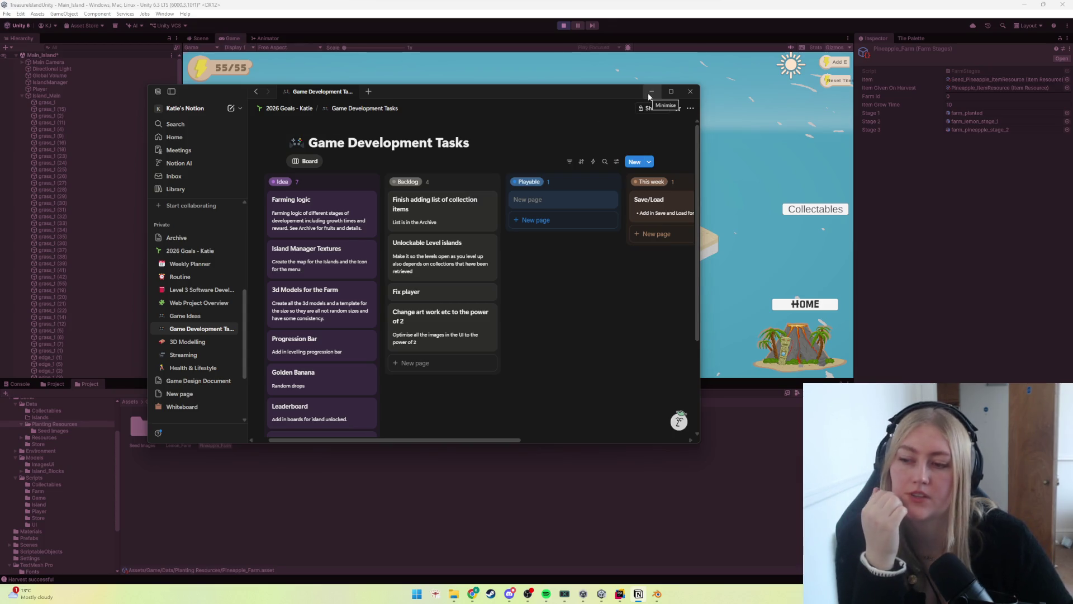
# Step: Create a Backlog card 'Island Names' noting to think of names beyond 'Island 1', 'Island 2'
pyautogui.click(424, 363)
pyautogui.write('Island Nam')
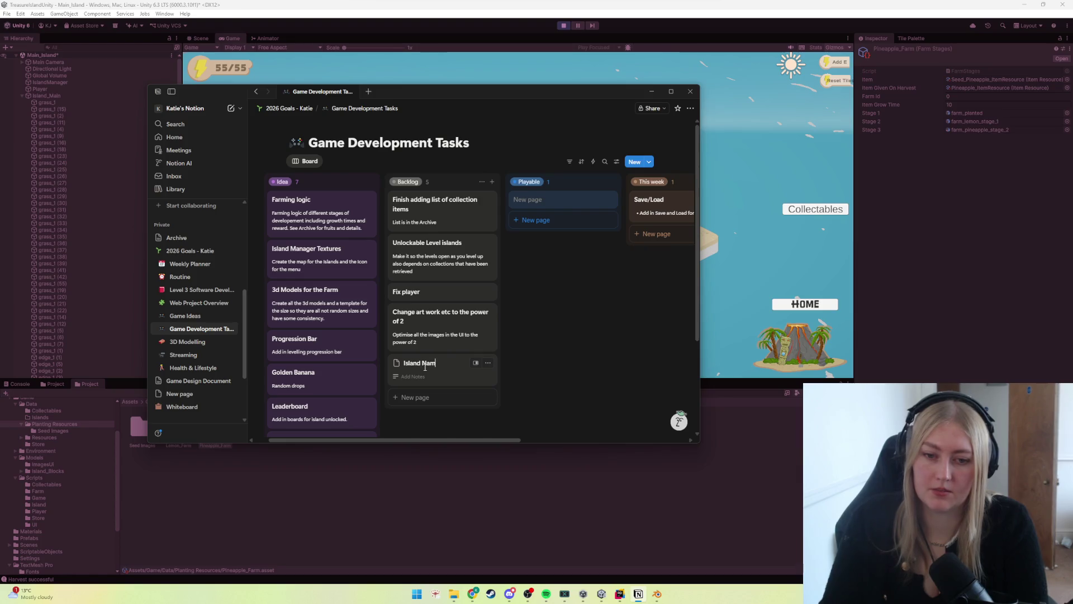
pyautogui.write('- ')
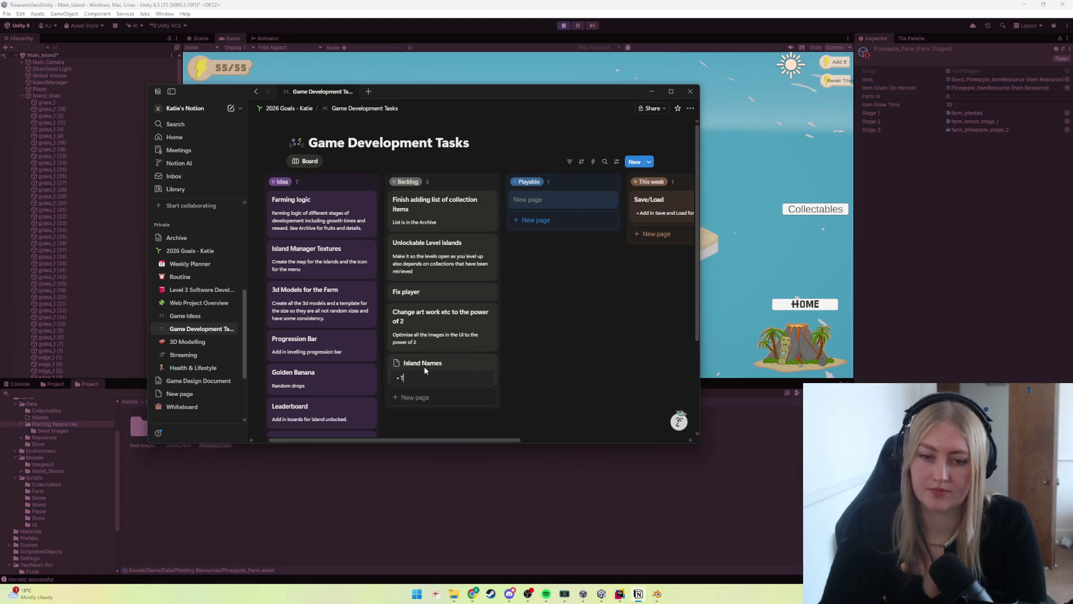
pyautogui.write(' Names rather than')
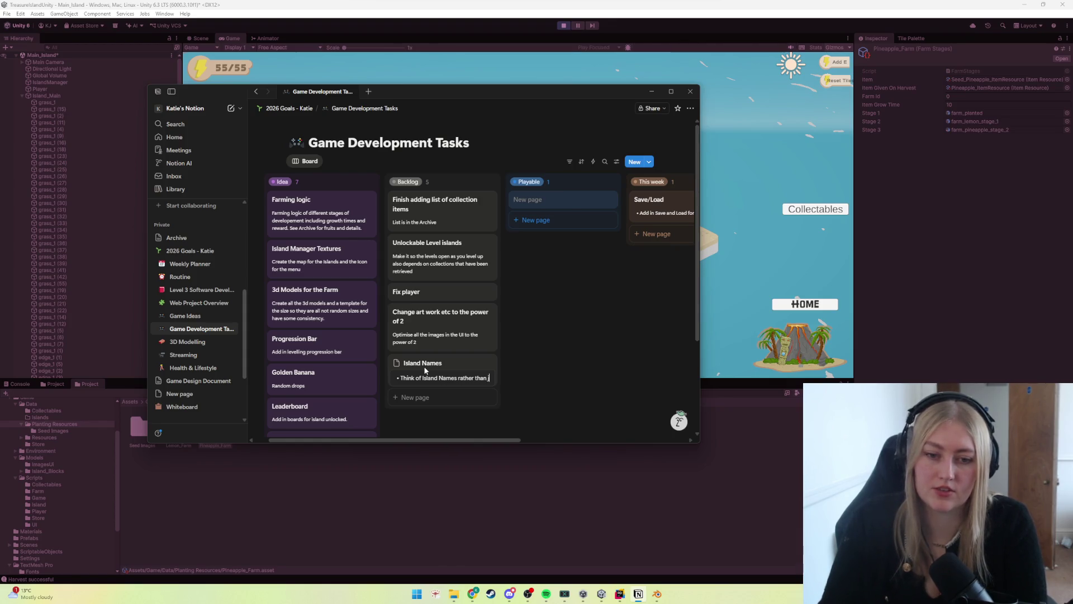
pyautogui.write('Island 1" "Island 2".')
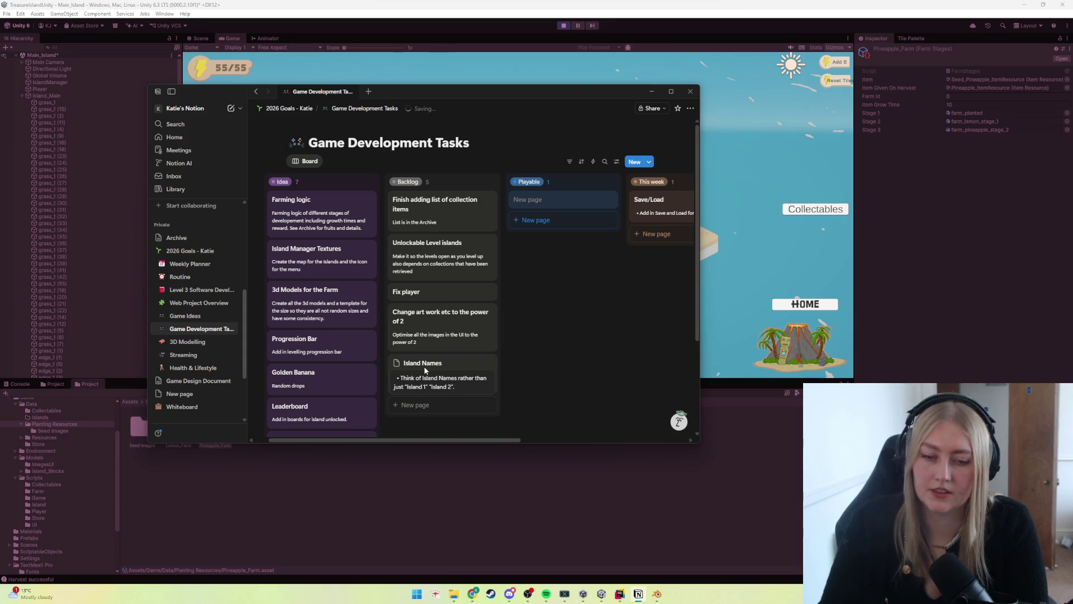
pyautogui.click(550, 392)
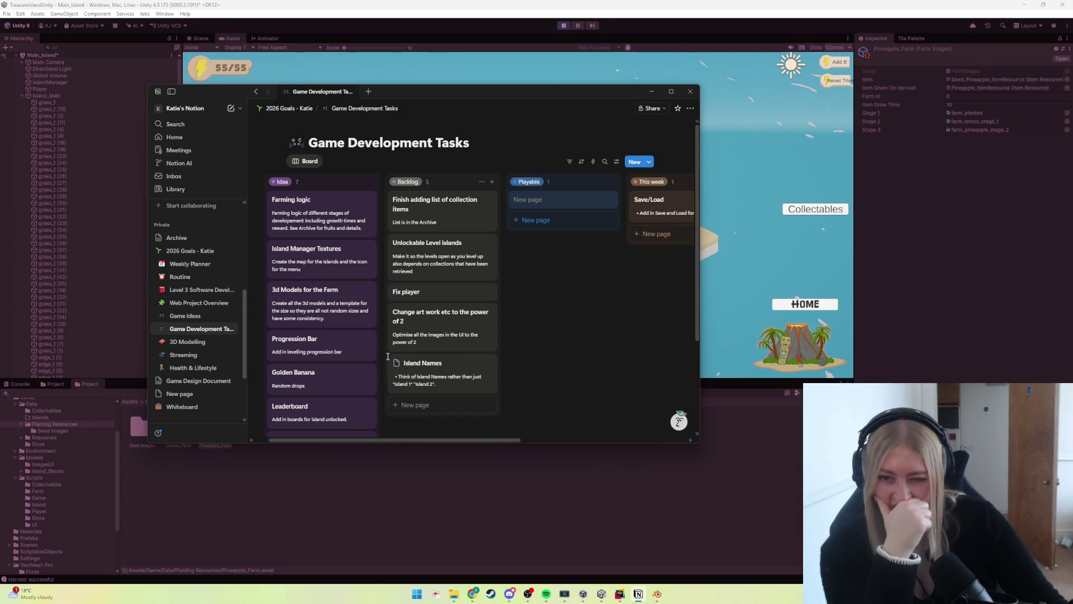
# Step: Create a new Backlog card titled 'Art for tiles'
pyautogui.scroll(-3, 391, 357)
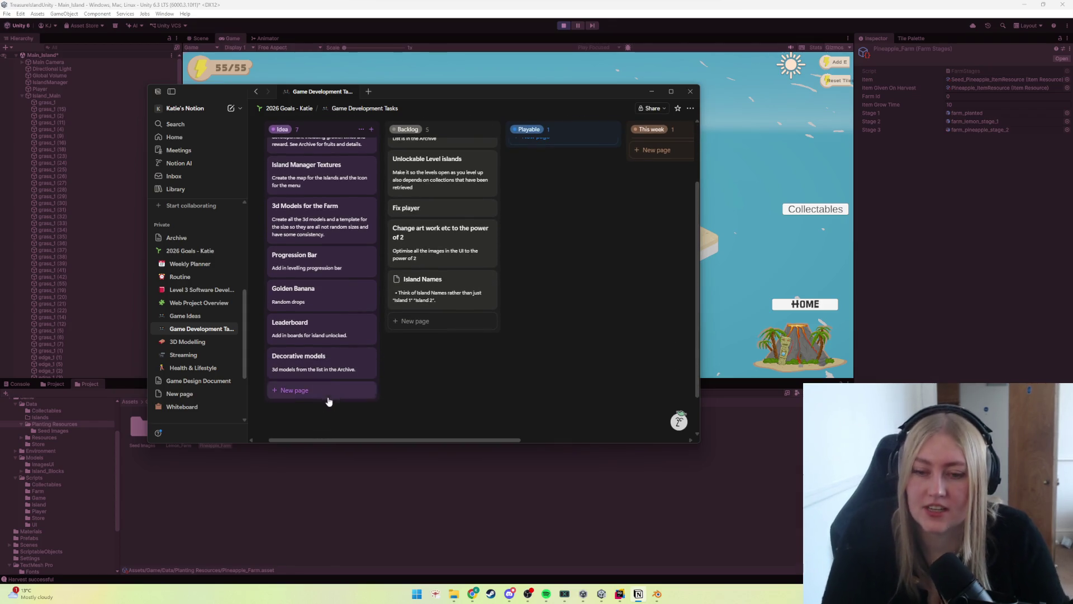
pyautogui.scroll(3, 296, 374)
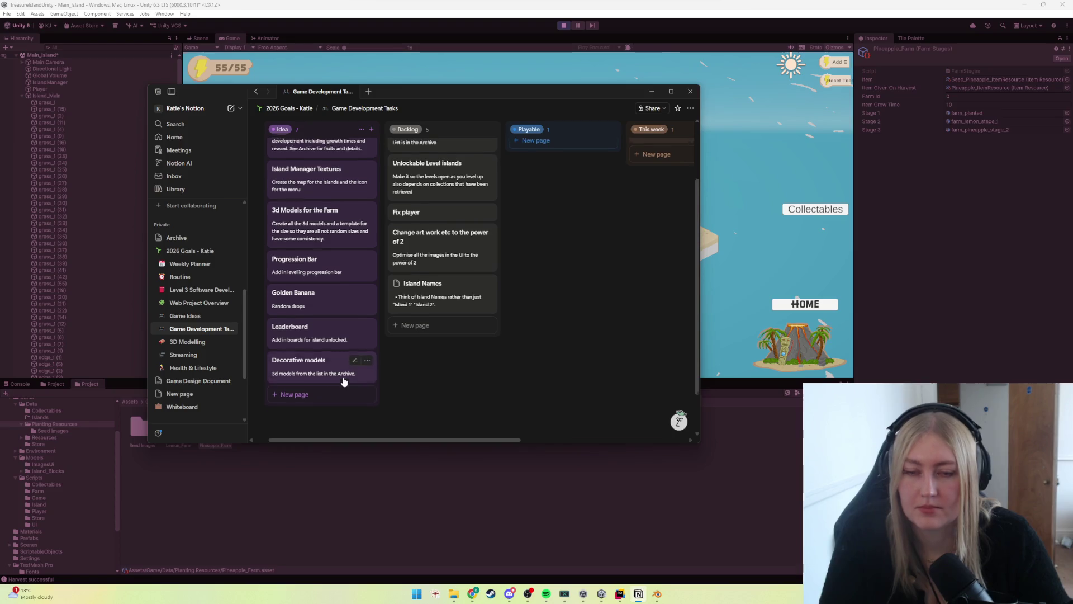
pyautogui.scroll(-3, 287, 373)
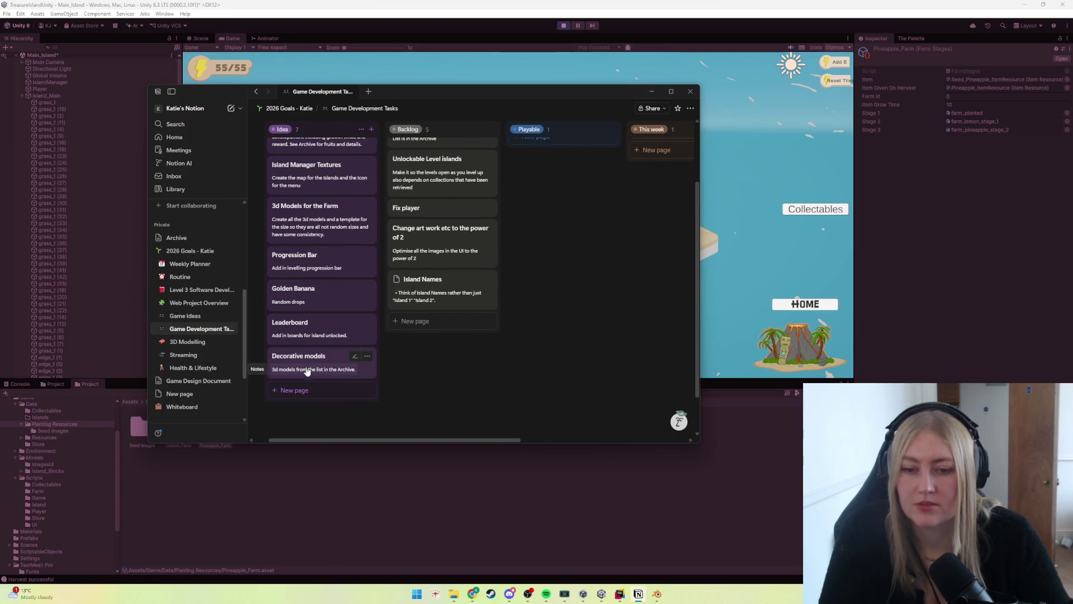
pyautogui.scroll(3, 341, 374)
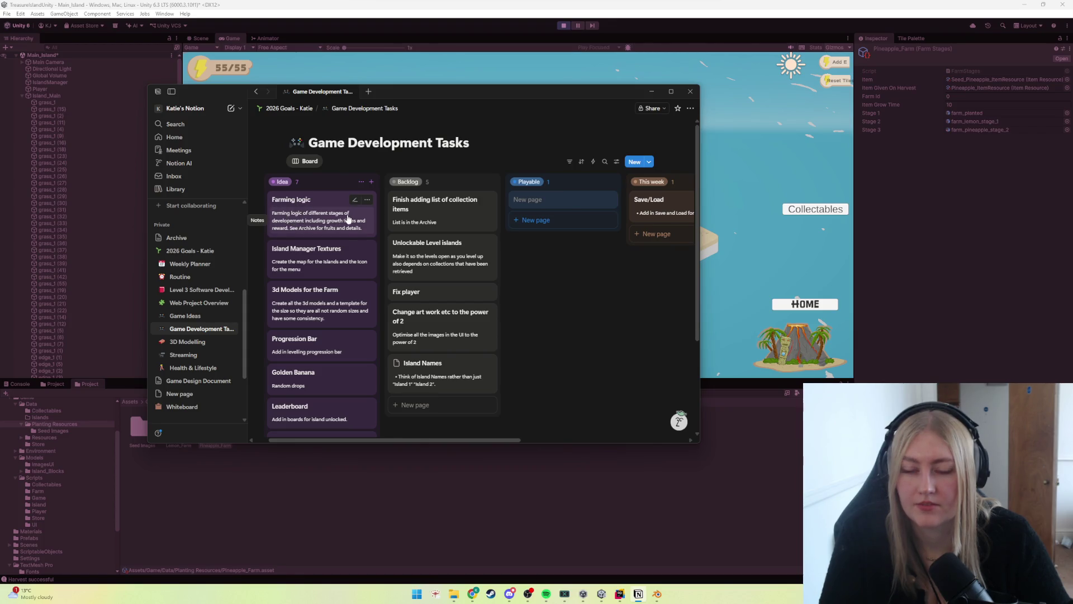
pyautogui.scroll(-3, 457, 276)
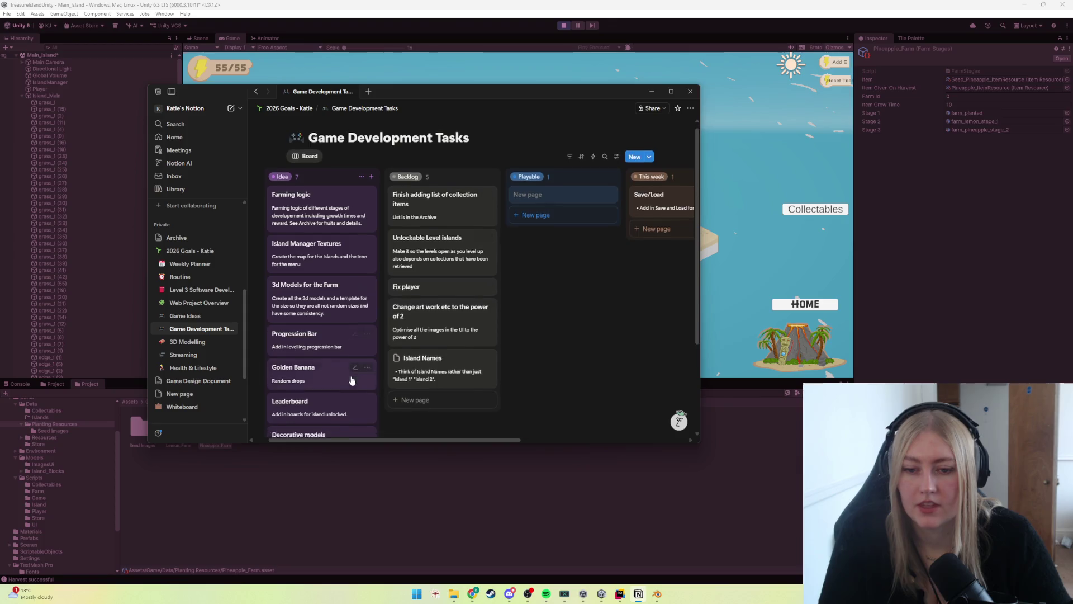
pyautogui.click(457, 277)
pyautogui.write('Redo the art o')
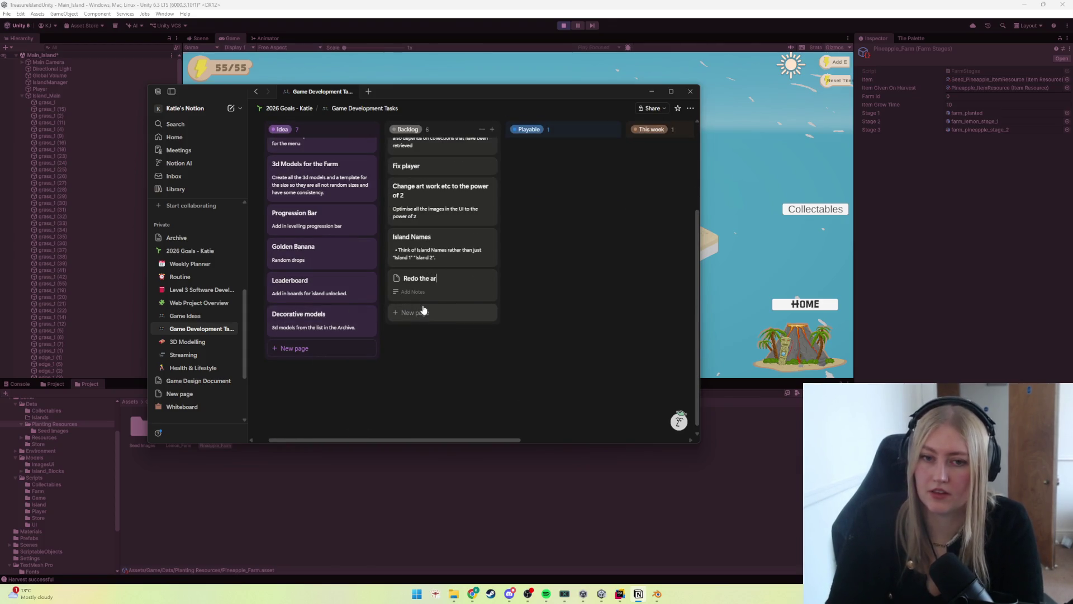
pyautogui.hotkey('ctrl', 'BackSpace')
pyautogui.hotkey('ctrl', 'BackSpace')
pyautogui.hotkey('ctrl', 'BackSpace')
pyautogui.write('Art for ti')
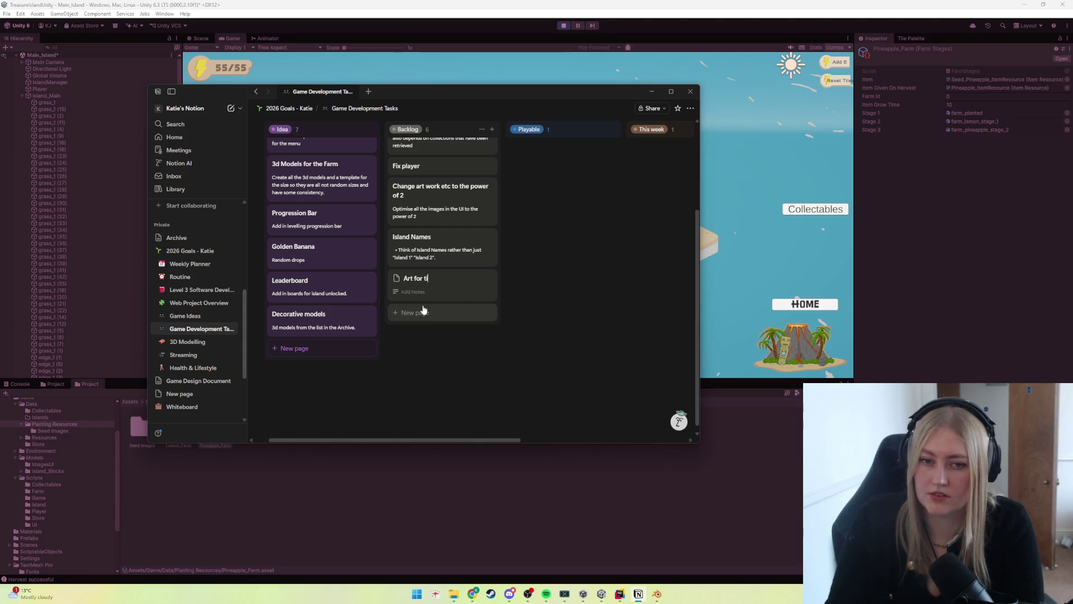
pyautogui.write('les')
pyautogui.press('Return')
# Step: Add a bullet note about making tiles slightly overlap so they look less like block colours
pyautogui.write('- hnkking the tiles slightly overlap ')
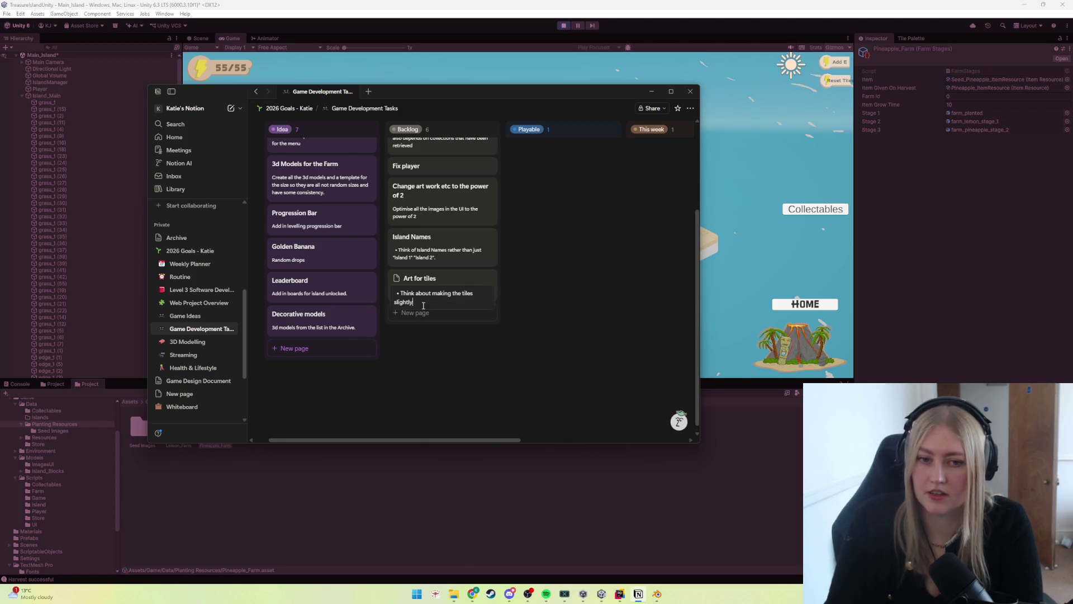
pyautogui.write('so the')
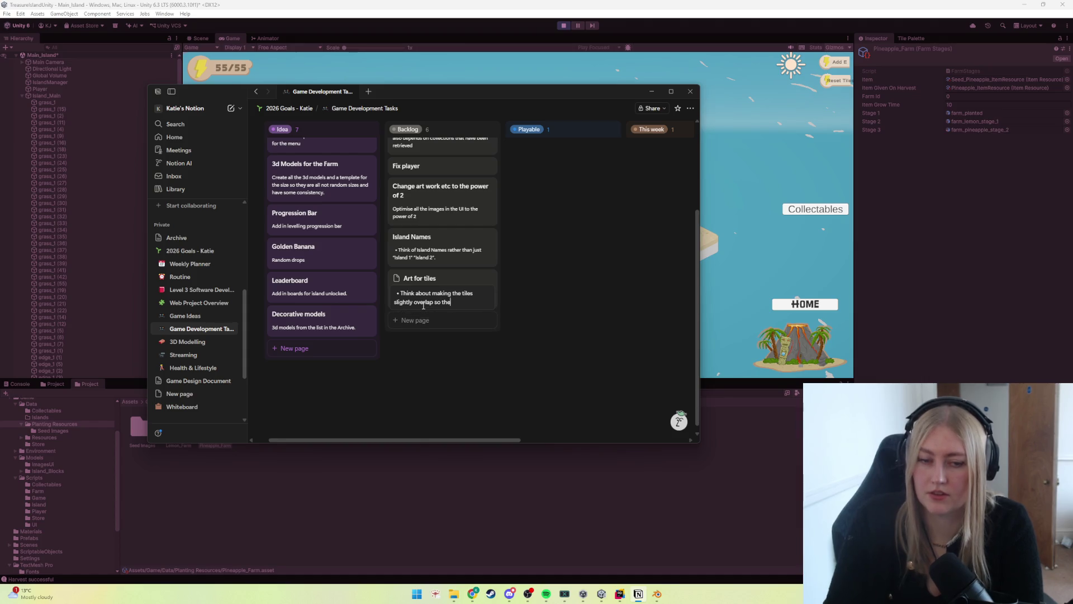
pyautogui.write('y donok like b')
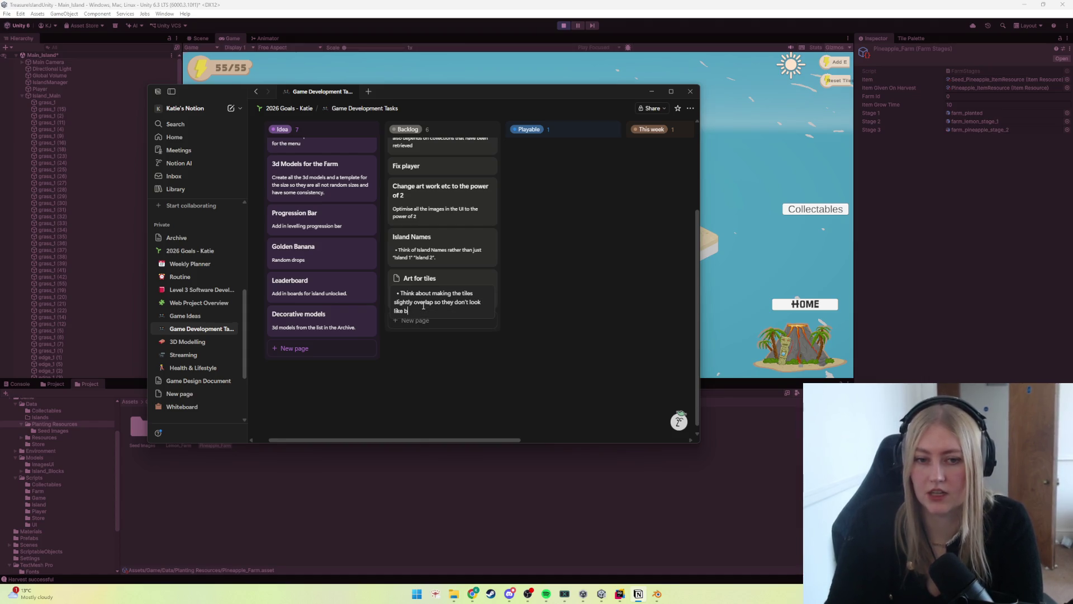
pyautogui.write('lock colours and have a litle')
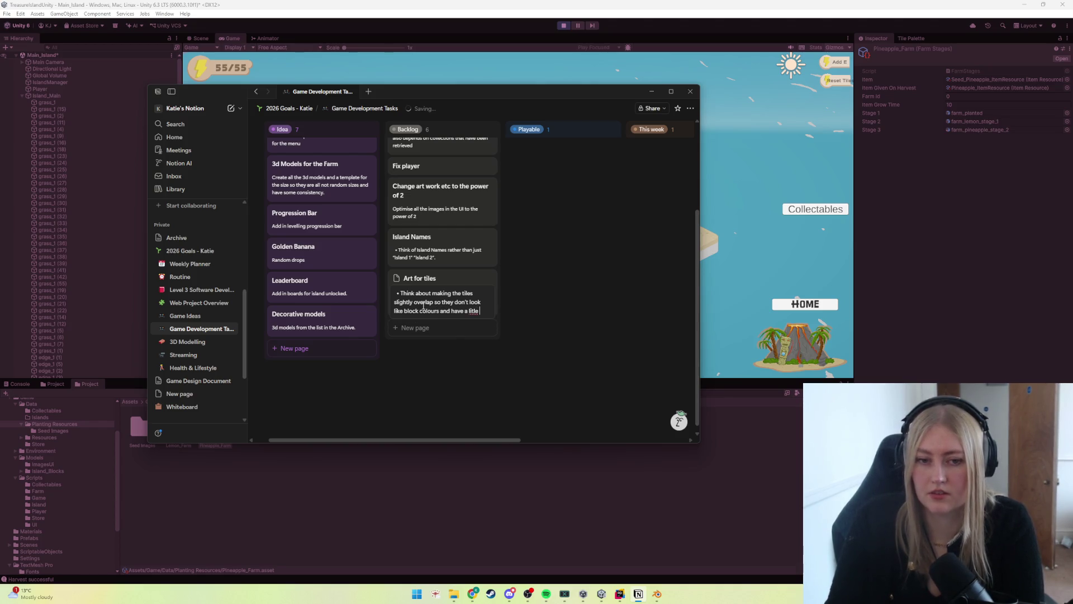
pyautogui.write(' more chara')
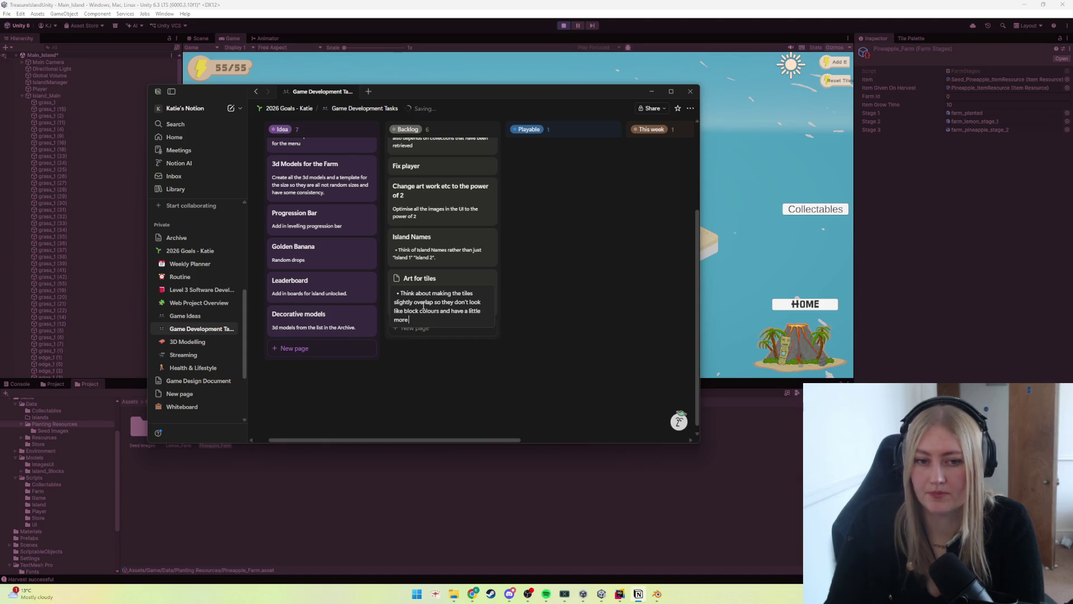
pyautogui.write('cter.')
pyautogui.press('Return')
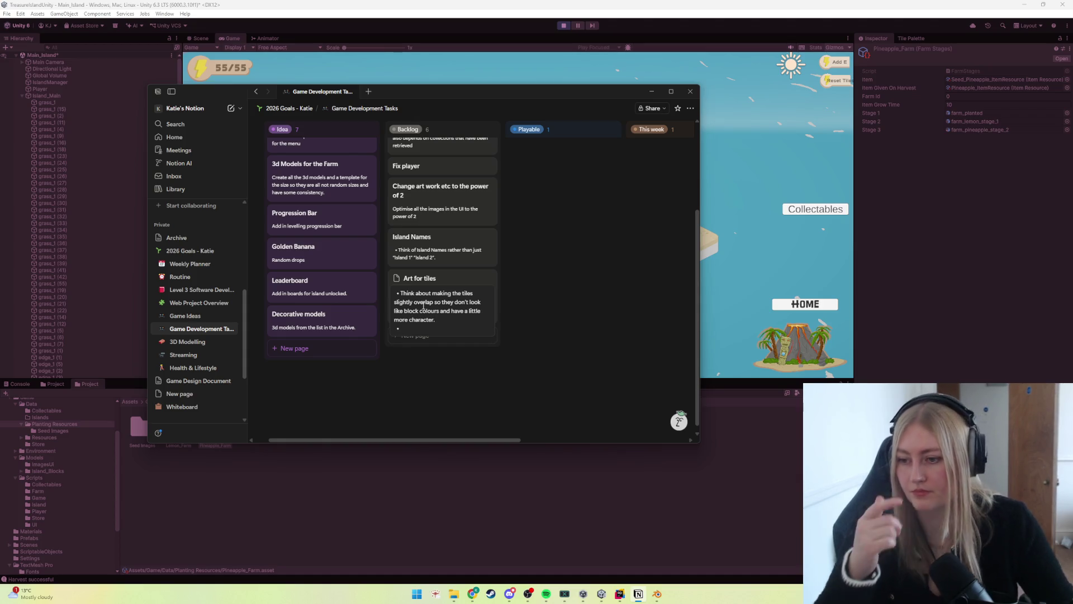
pyautogui.press('BackSpace')
pyautogui.press('Escape')
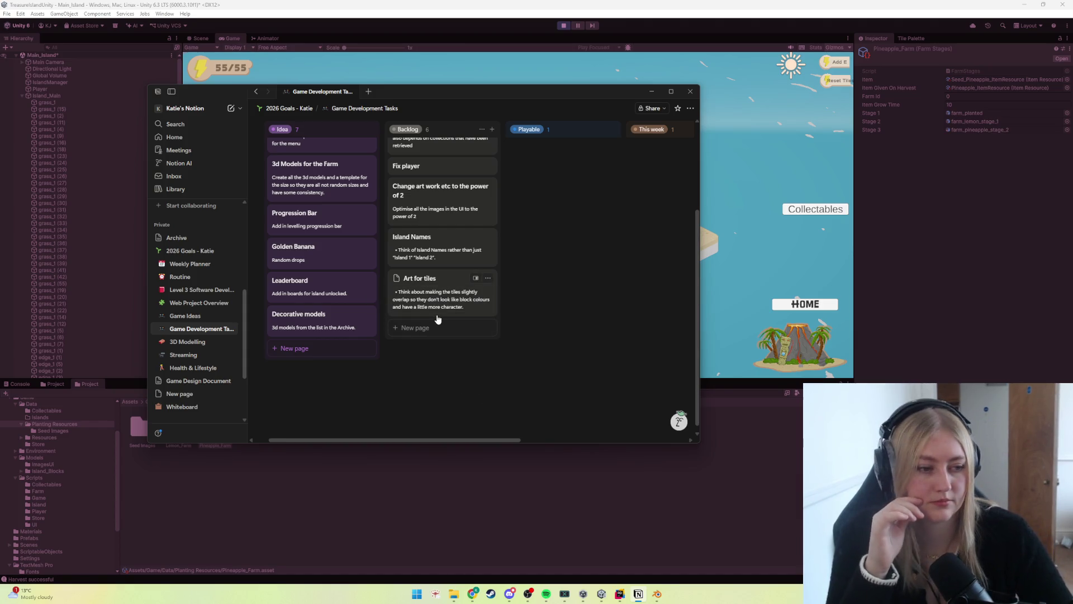
pyautogui.scroll(1, 437, 319)
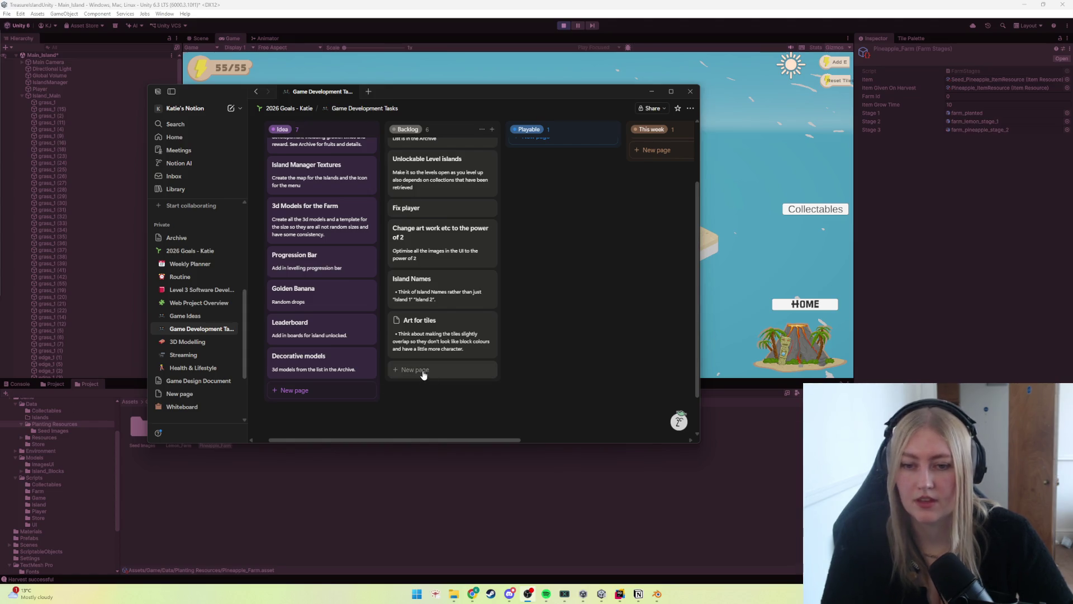
pyautogui.scroll(2, 448, 347)
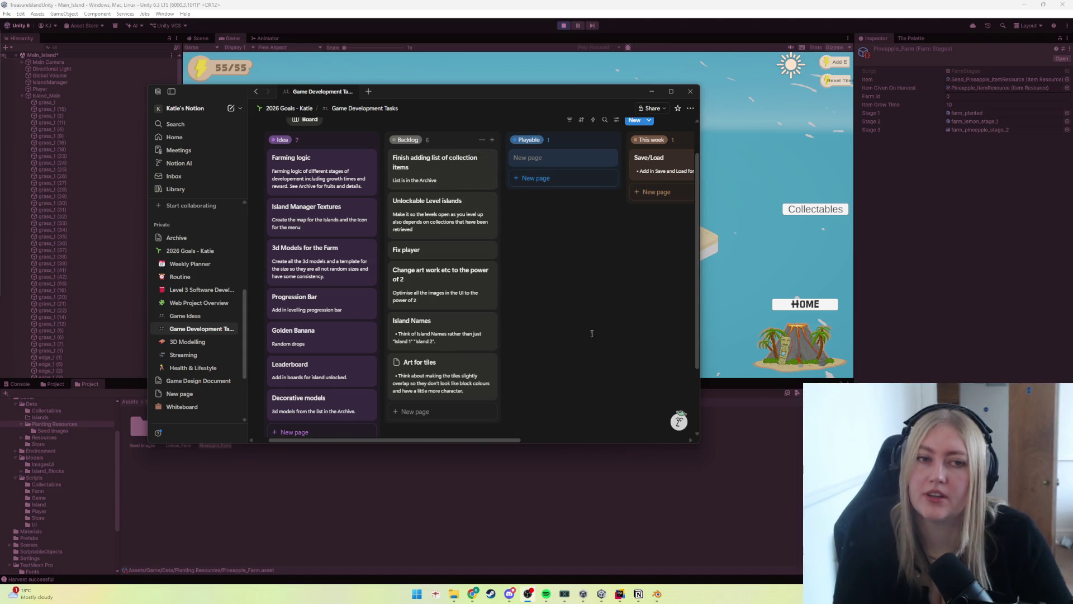
# Step: Hide Notion, clear the Pineapple_Farm selection, stop play mode, and bring up Spotify
pyautogui.click(650, 93)
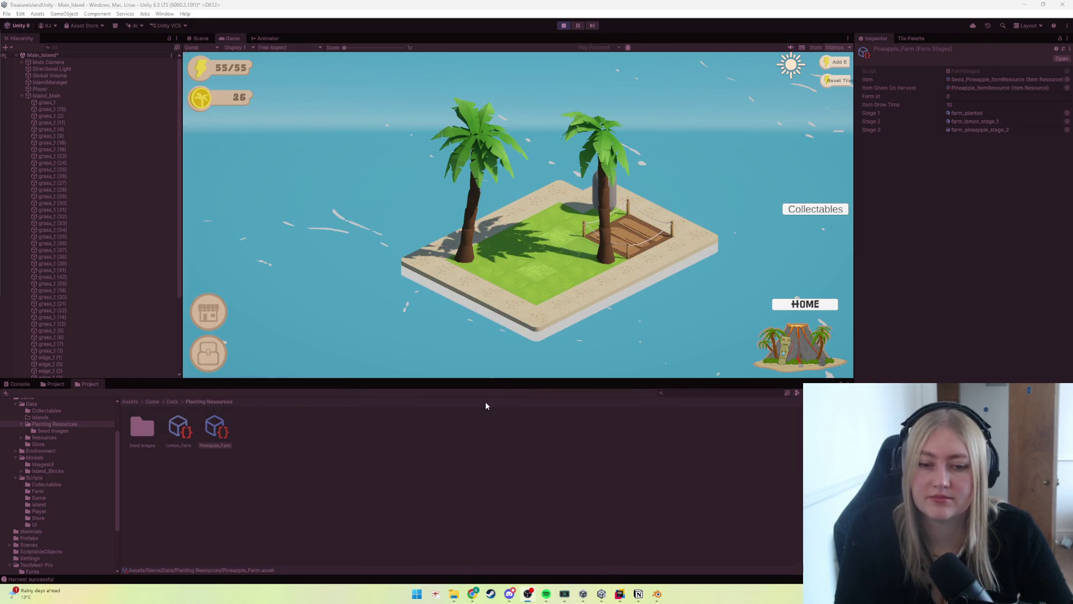
pyautogui.click(476, 418)
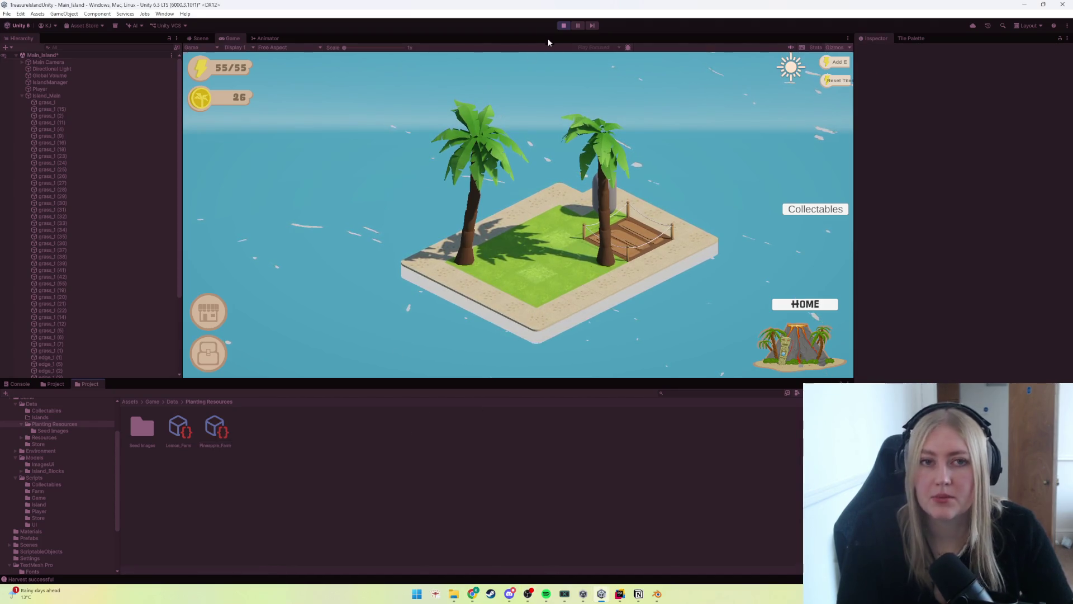
pyautogui.click(563, 25)
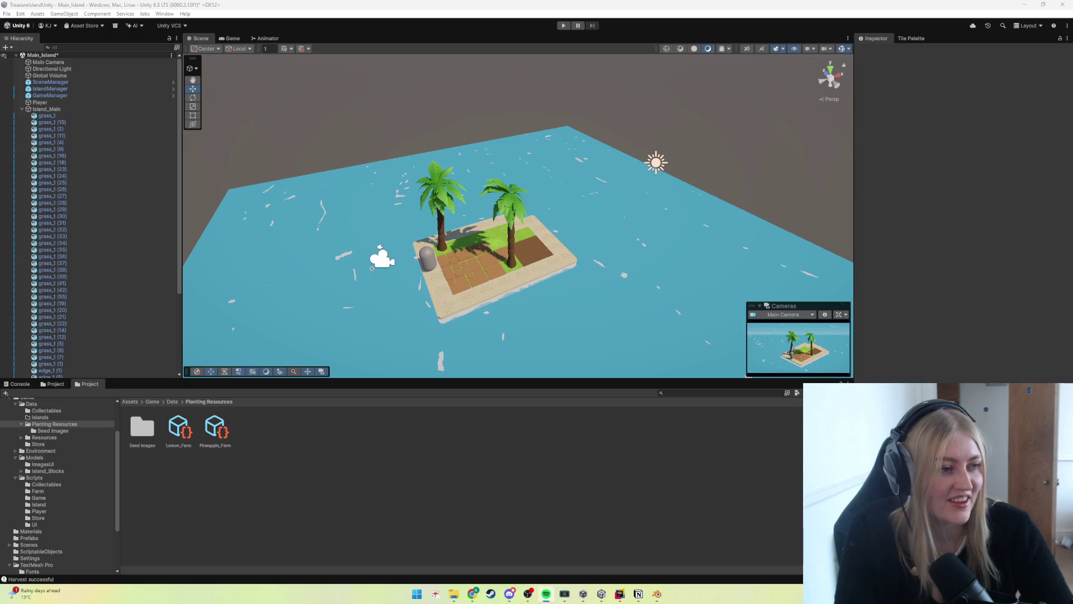
pyautogui.click(546, 593)
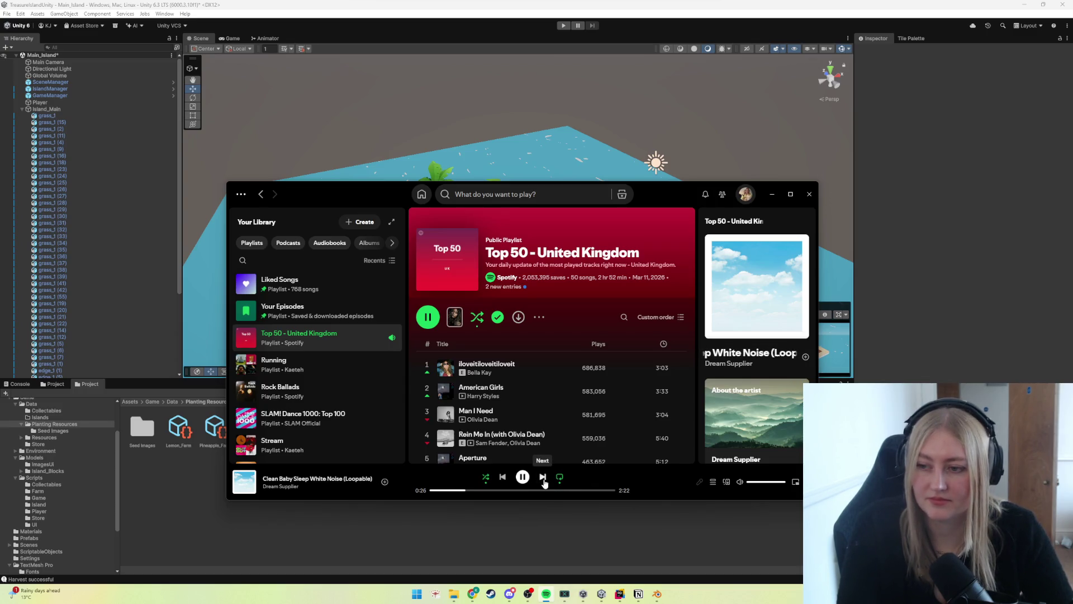
# Step: Skip the white-noise track so Carla's Song plays, then return to the Unity editor
pyautogui.click(542, 477)
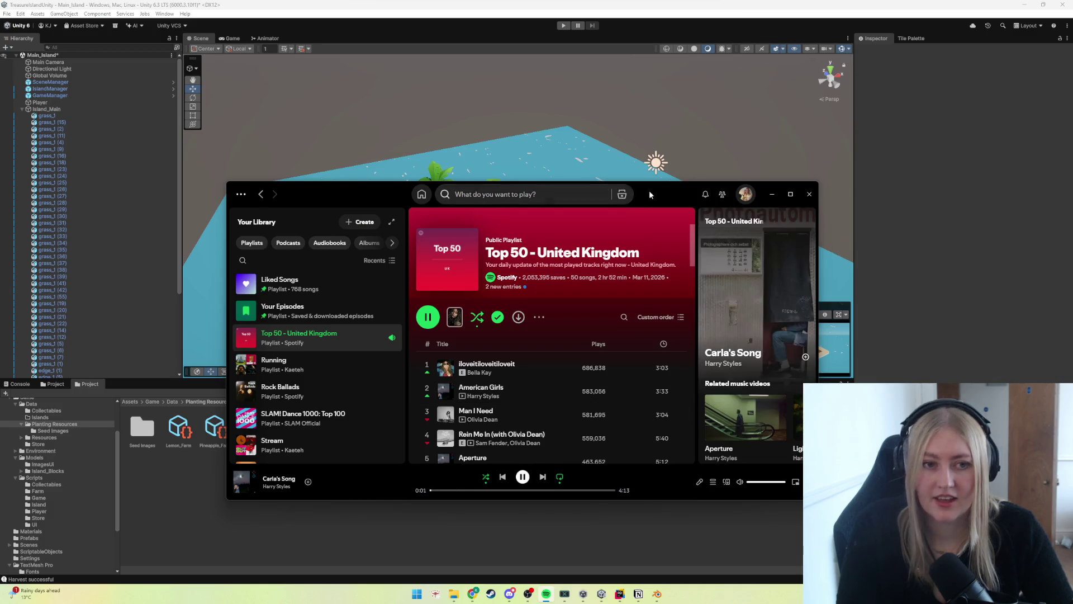
pyautogui.press('super+Right')
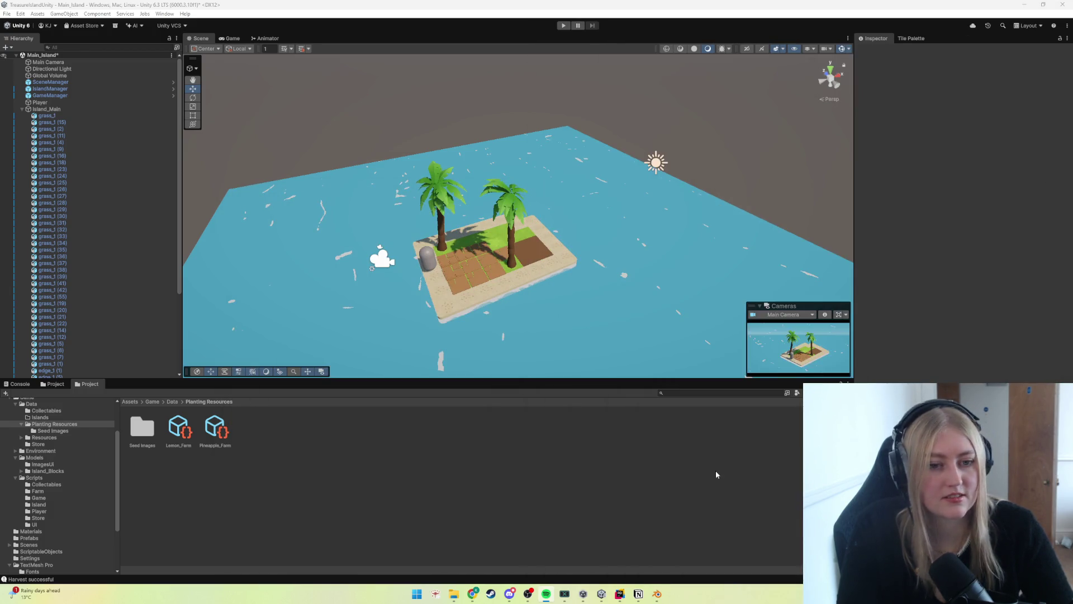
pyautogui.click(682, 475)
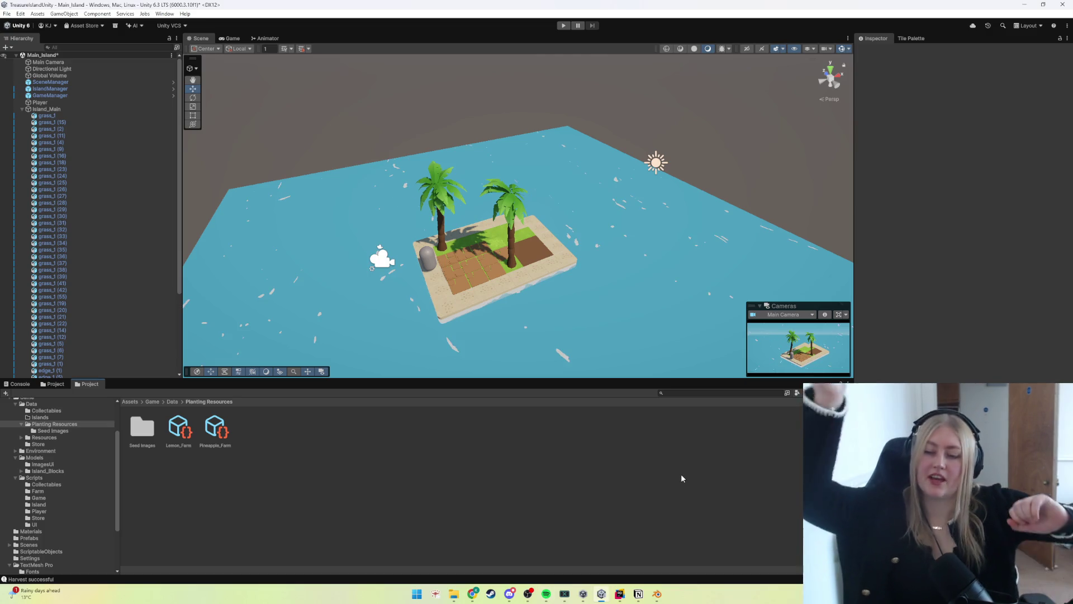
# Step: Open the Island_2 scene after saving Main_Island, then undo a trial lift of an edge block
pyautogui.scroll(-2, 39, 517)
pyautogui.click(42, 520)
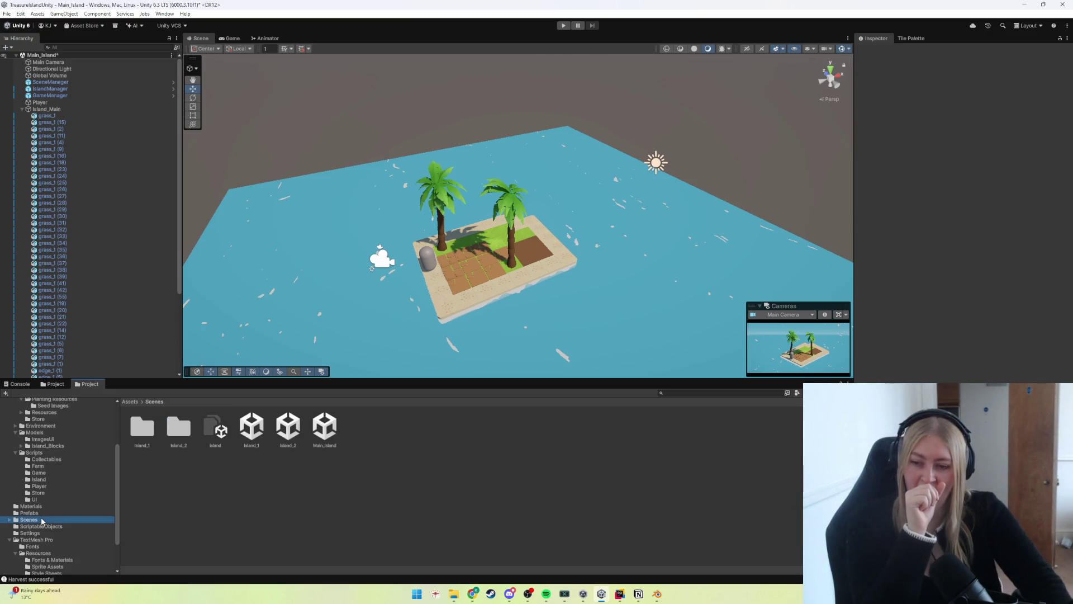
pyautogui.doubleClick(281, 442)
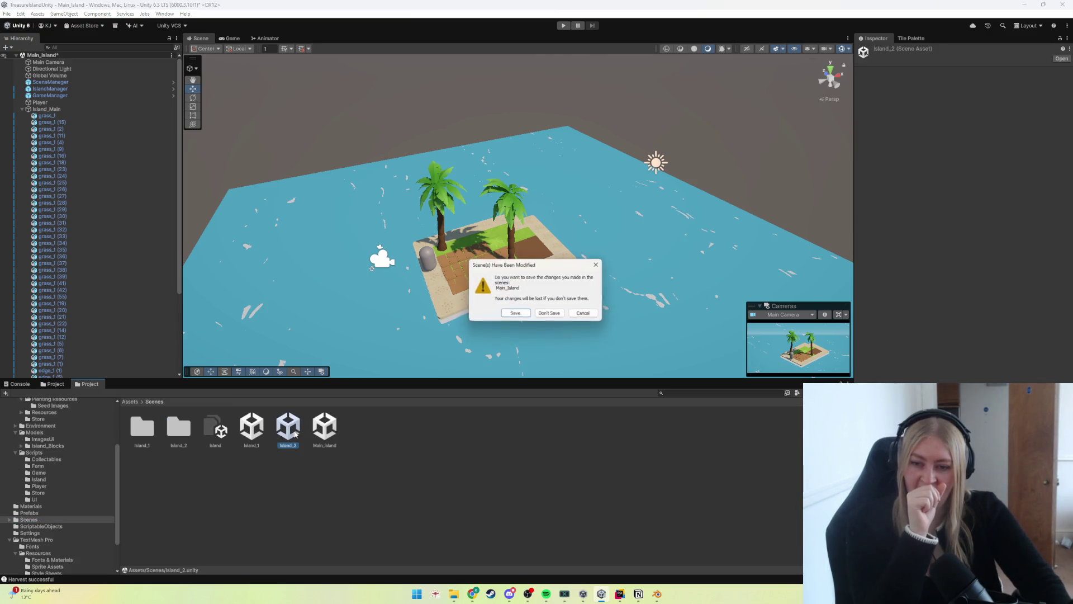
pyautogui.click(524, 313)
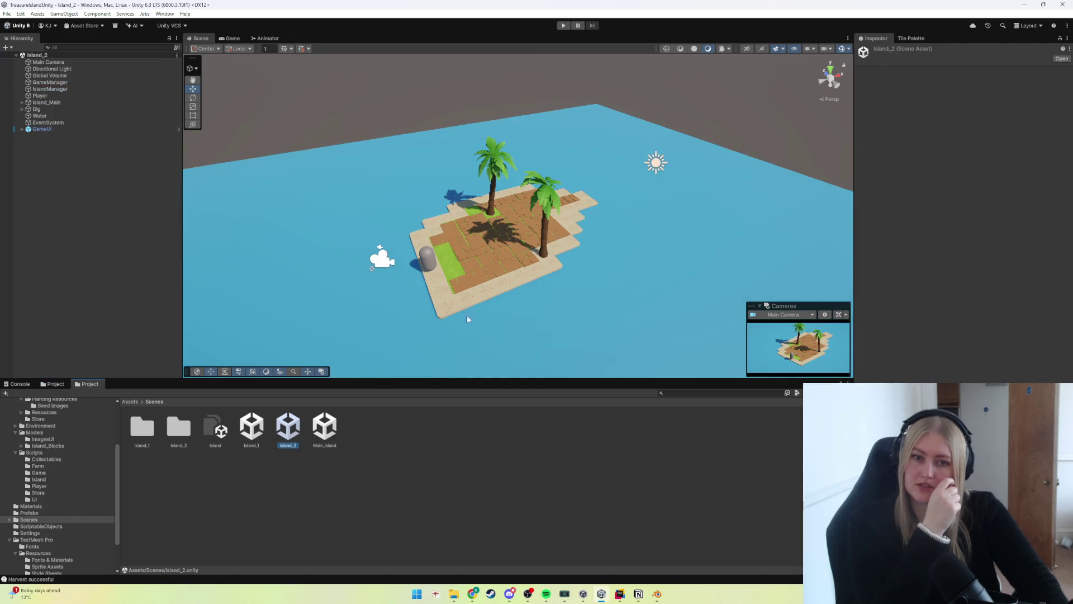
pyautogui.click(442, 305)
pyautogui.moveTo(442, 305); pyautogui.dragTo(428, 318)
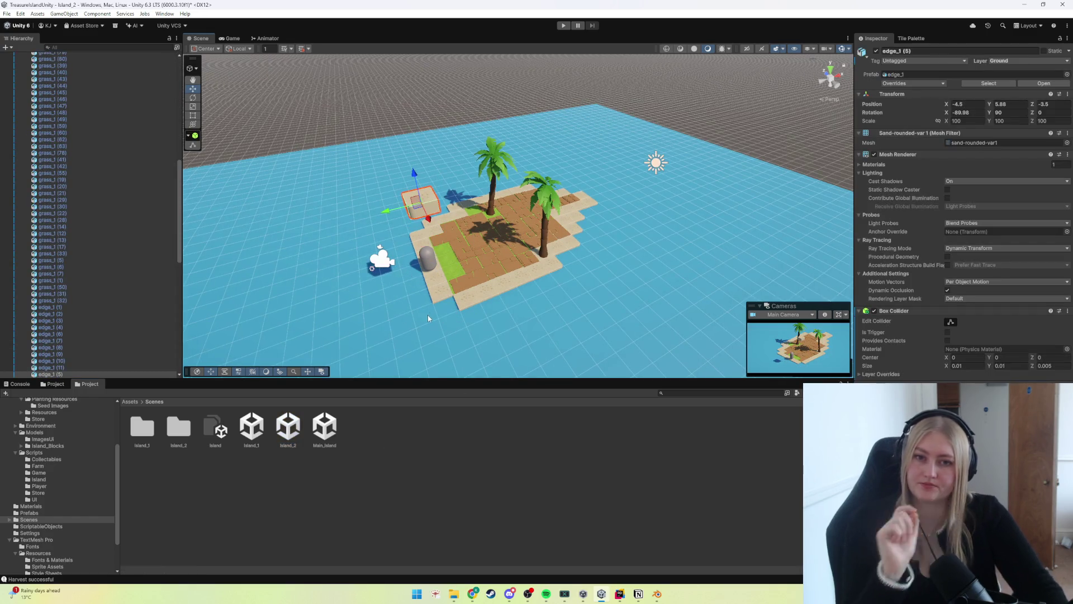
pyautogui.hotkey('ctrl', 'z')
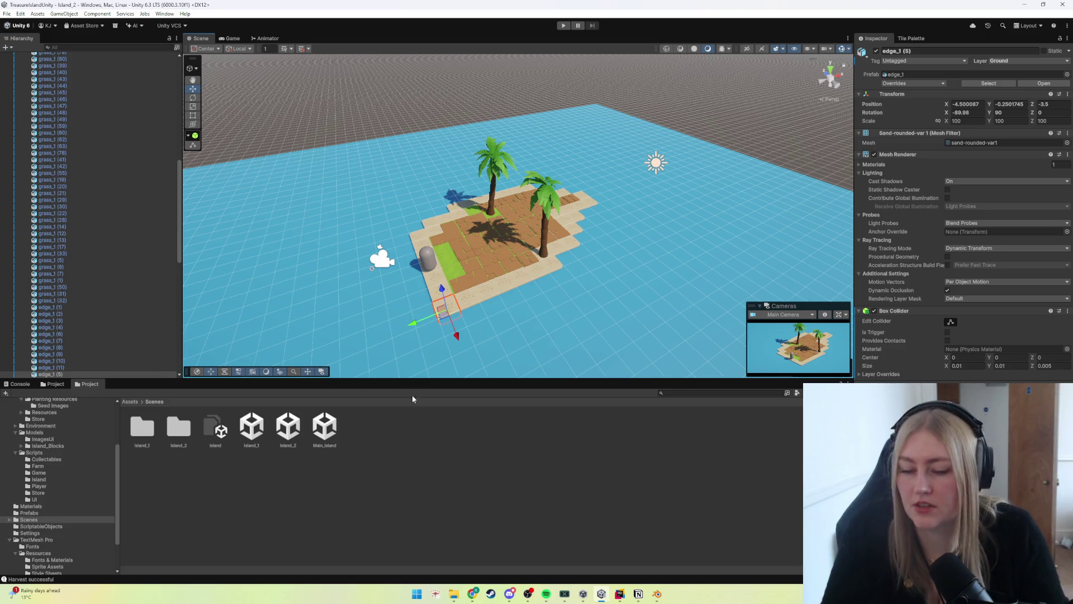
# Step: Open the Island_1 scene, then the Main_Island scene, from Assets/Scenes
pyautogui.click(325, 428)
pyautogui.click(287, 428)
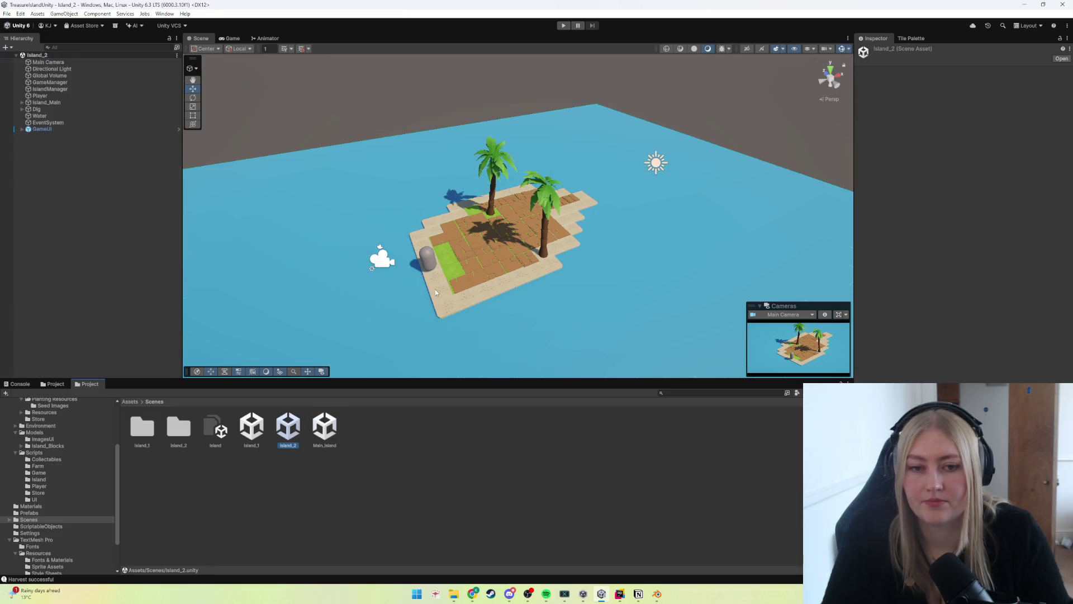
pyautogui.doubleClick(296, 430)
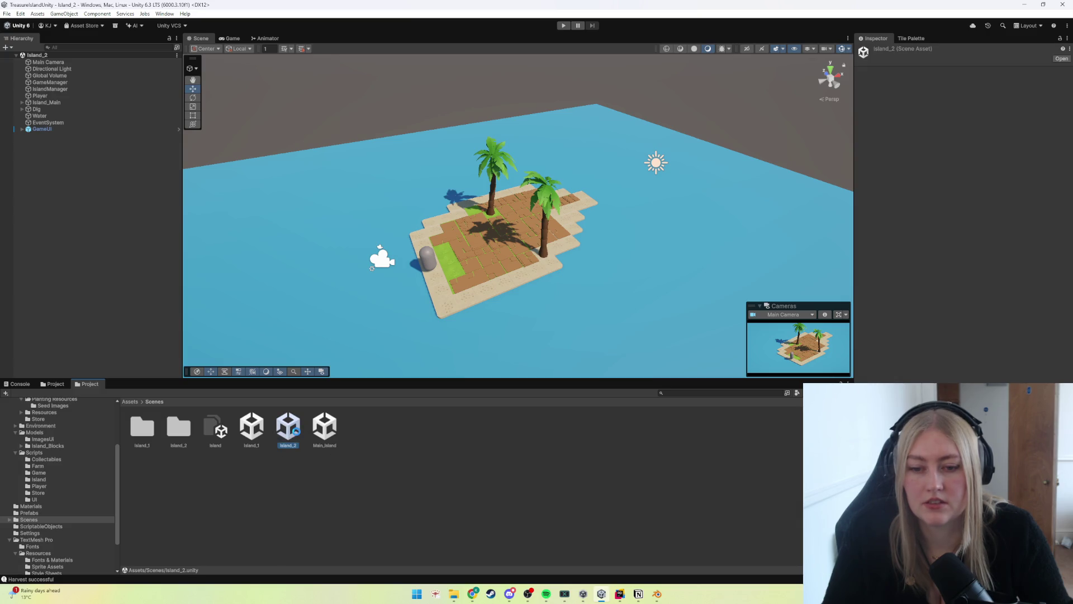
pyautogui.doubleClick(251, 427)
pyautogui.click(288, 462)
pyautogui.click(283, 434)
pyautogui.doubleClick(330, 435)
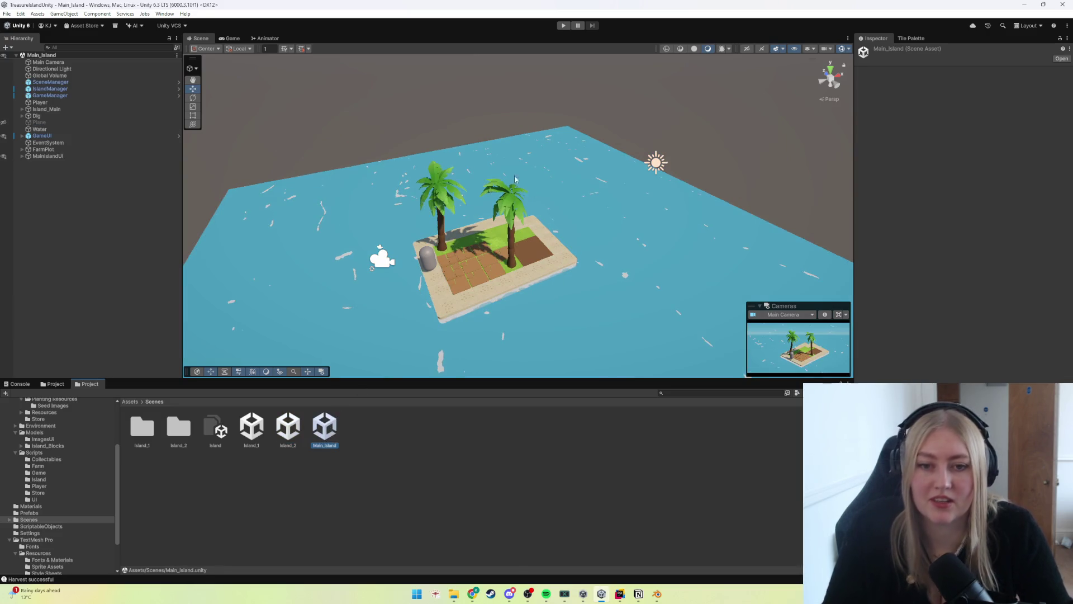
# Step: Zoom the Scene view in and out over the two-palm island, its brown farm plot and capsule player
pyautogui.scroll(10, 514, 256)
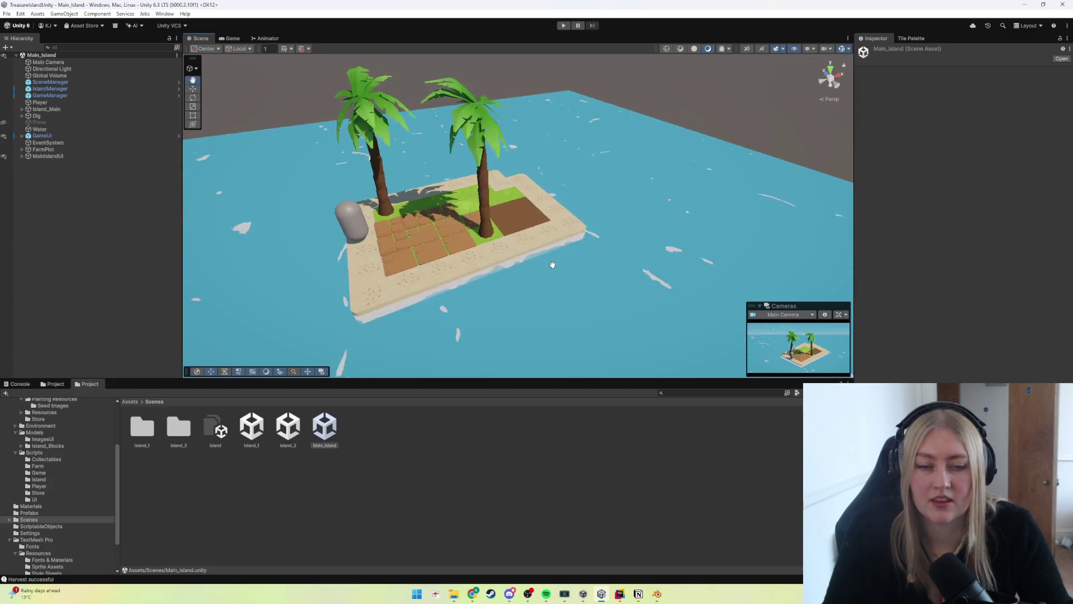
pyautogui.scroll(2, 556, 259)
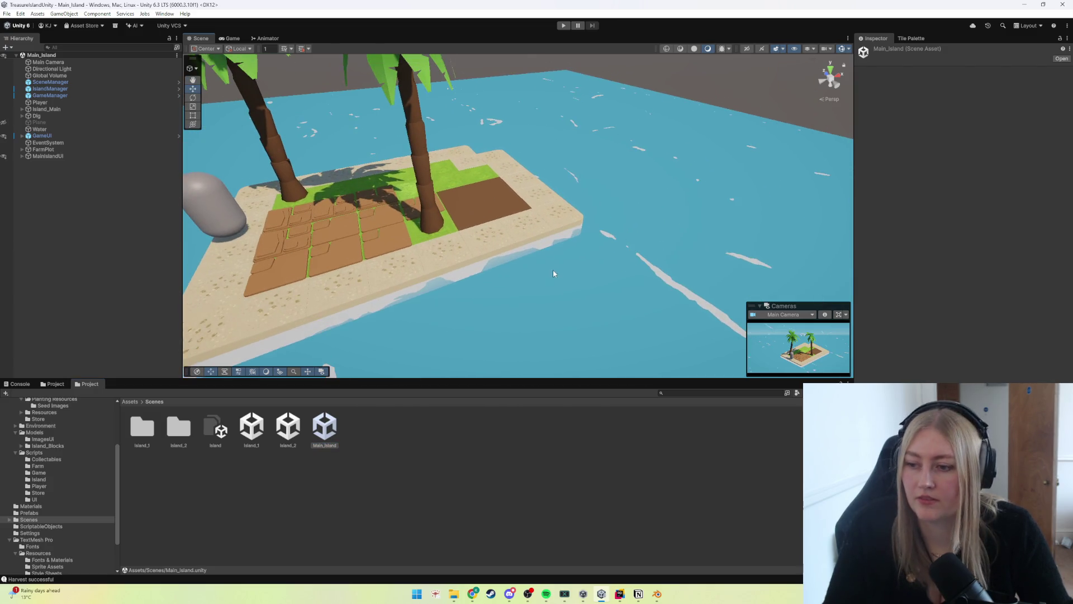
pyautogui.scroll(-12, 537, 276)
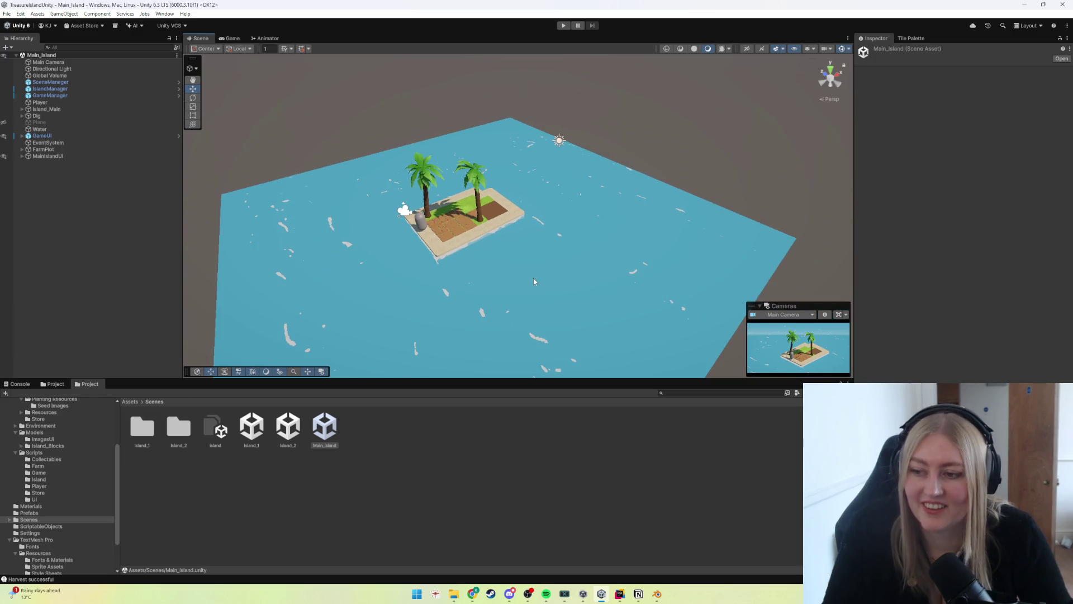
pyautogui.scroll(10, 534, 279)
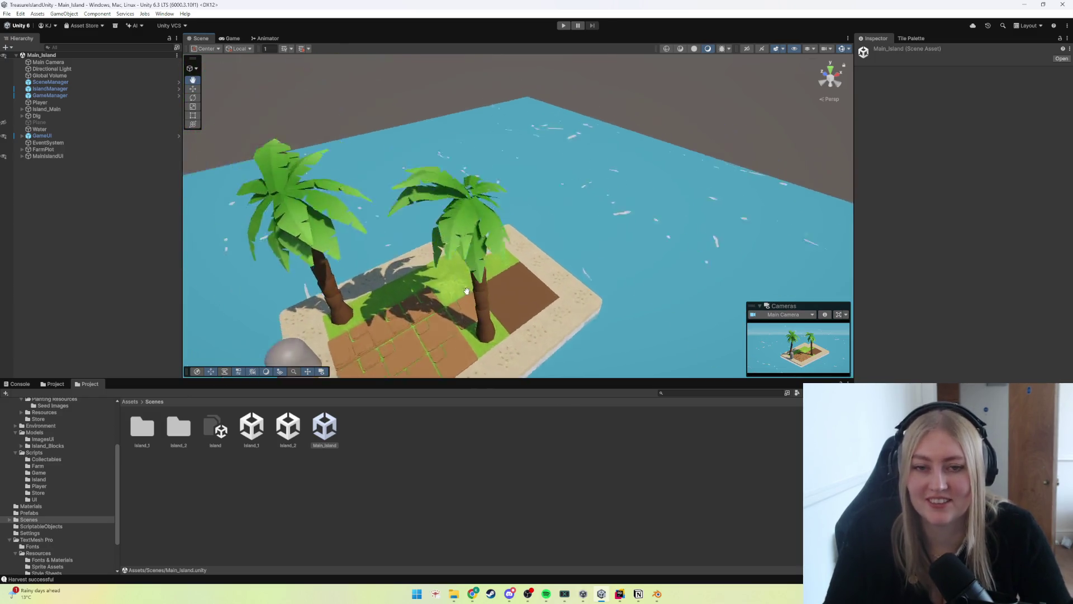
pyautogui.scroll(10, 472, 261)
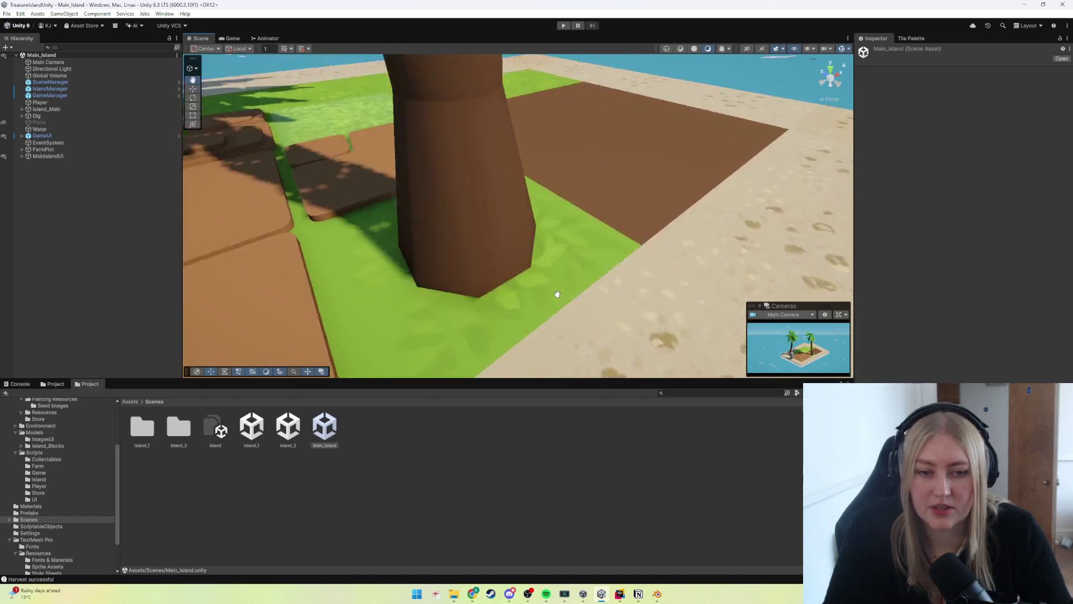
pyautogui.scroll(-3, 552, 293)
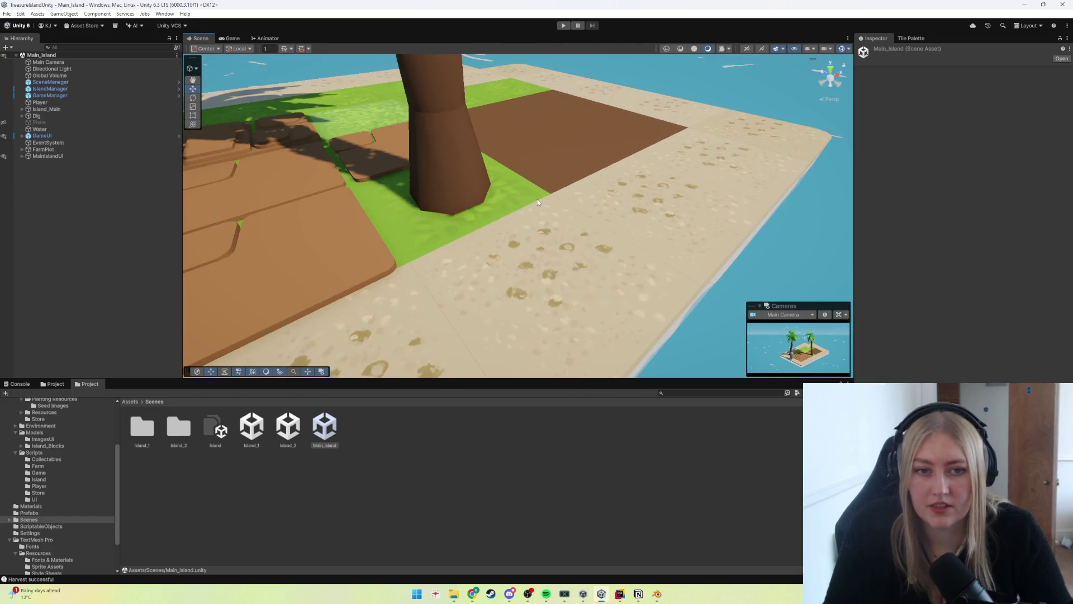
pyautogui.click(432, 257)
pyautogui.scroll(-3, 434, 278)
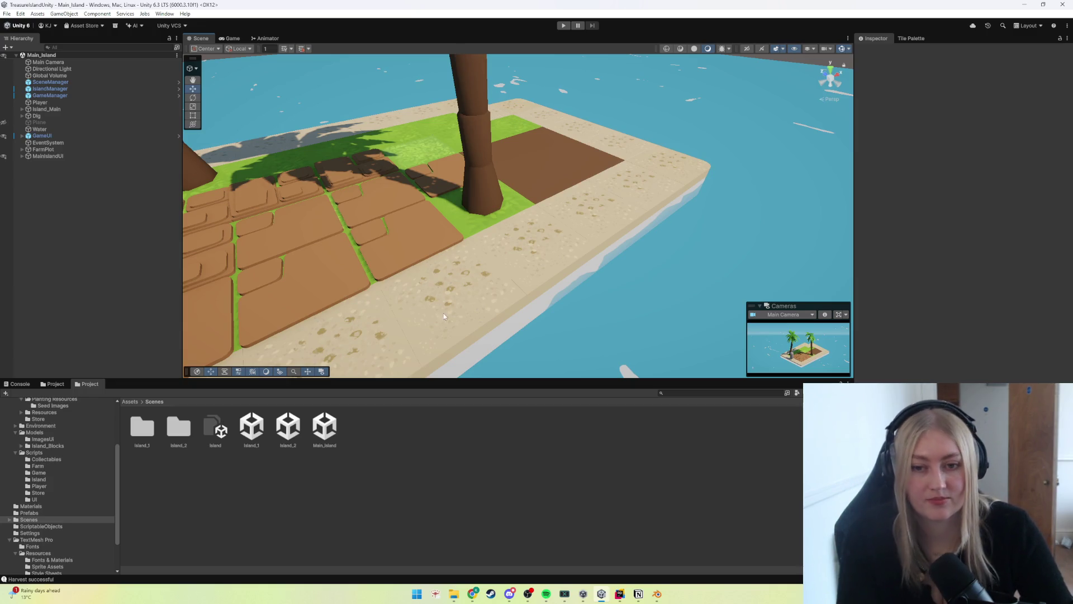
pyautogui.scroll(-2, 433, 283)
pyautogui.scroll(-5, 433, 284)
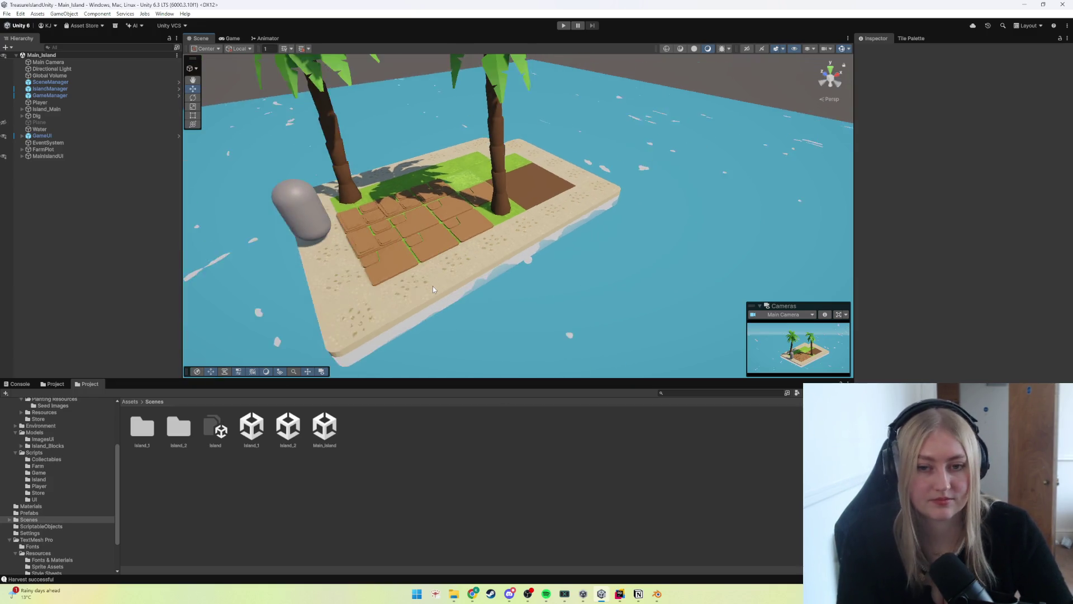
# Step: Select the dig2 (2) dirt tile on the farm plot and check its Diggable-layer components
pyautogui.click(441, 244)
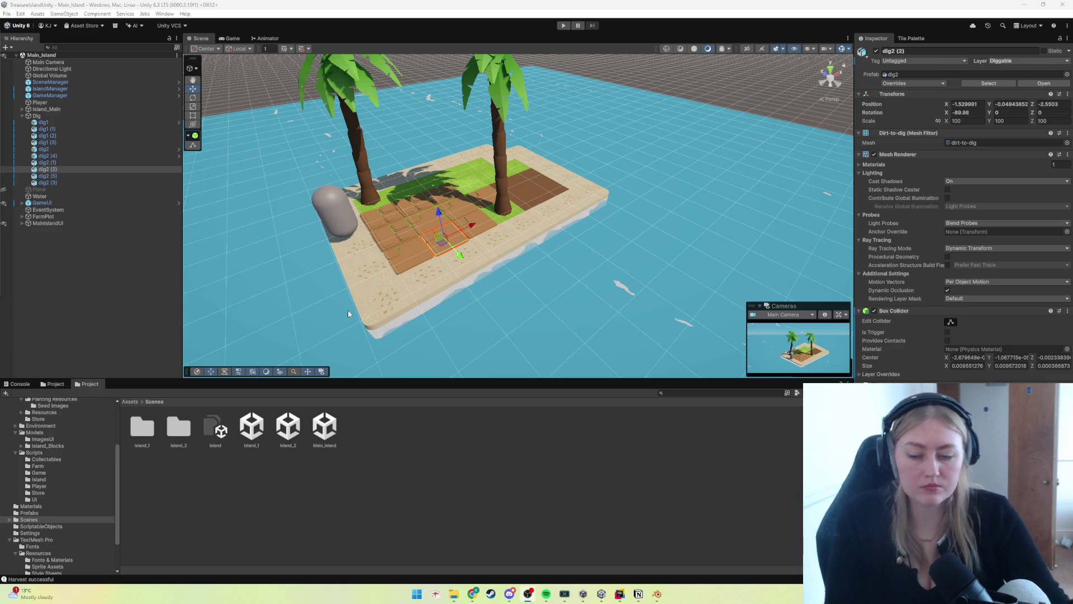
pyautogui.click(657, 594)
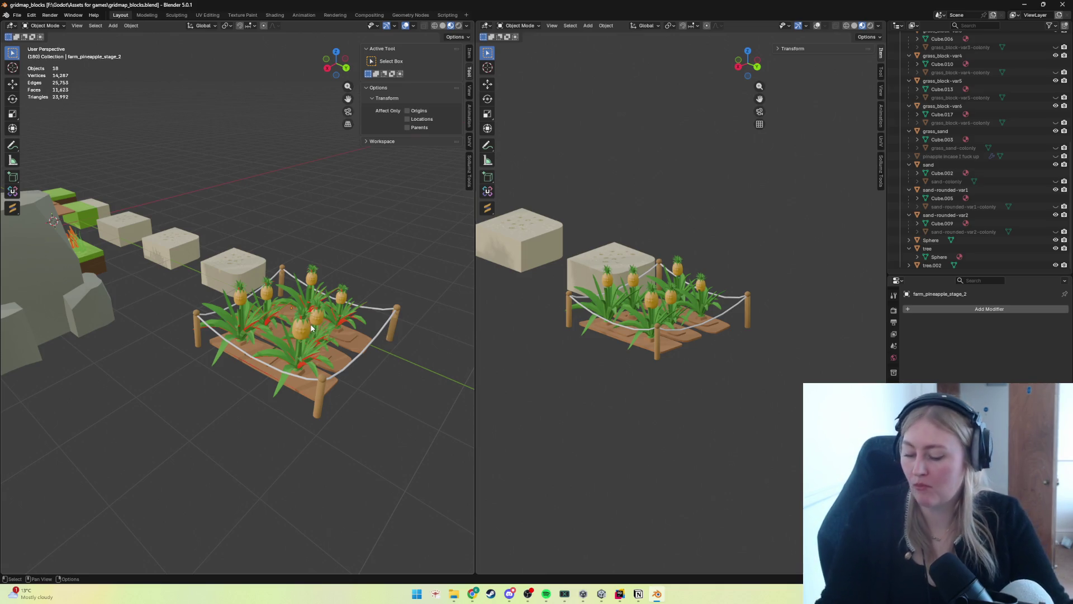
# Step: Zoom in on the fenced farm_pineapple_stage_2 plot in Blender's left viewport
pyautogui.scroll(5, 315, 344)
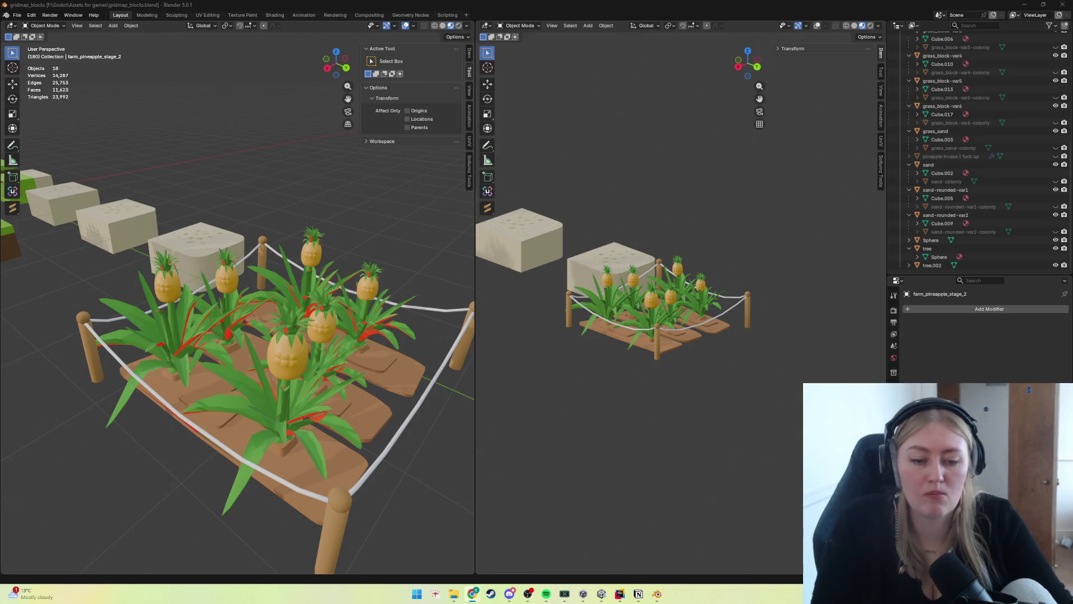
pyautogui.click(638, 594)
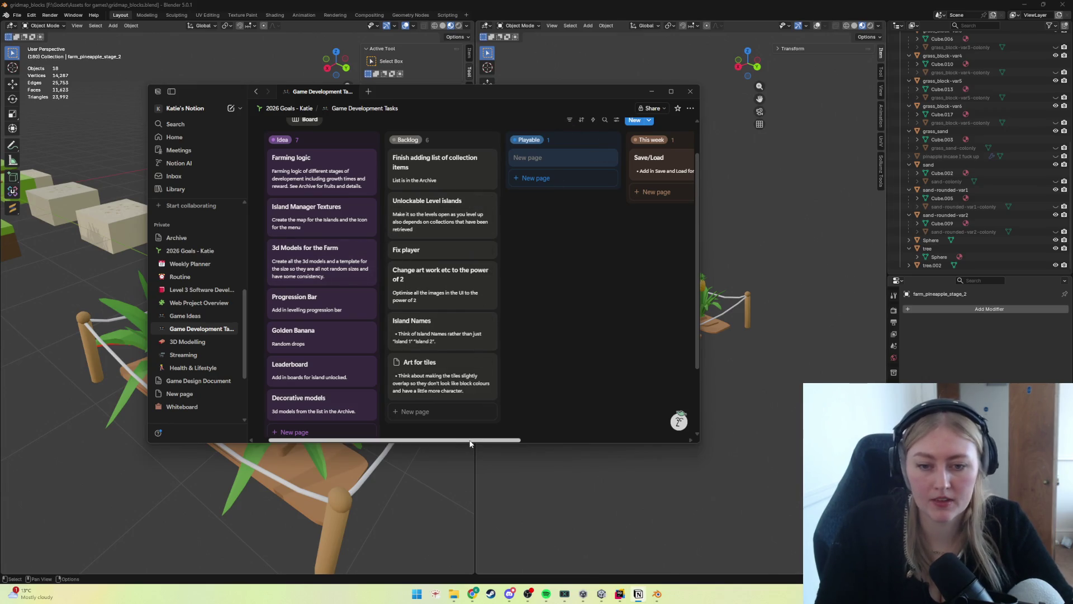
# Step: Enlarge the Notion board, move the Save/Load card into Playable, and minimize Notion
pyautogui.moveTo(470, 444); pyautogui.dragTo(472, 492)
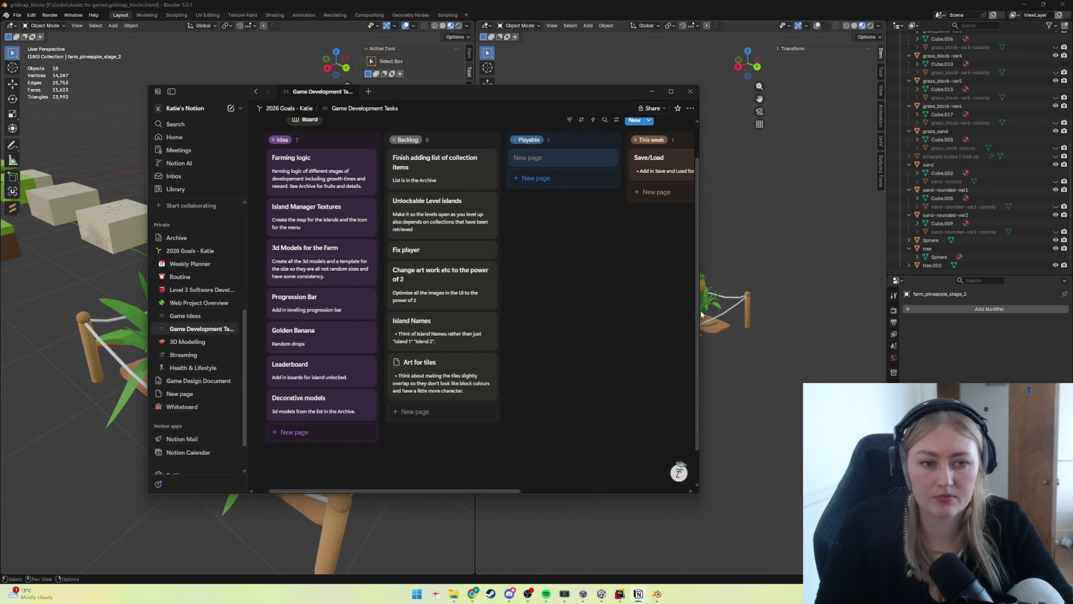
pyautogui.moveTo(701, 314); pyautogui.dragTo(863, 316)
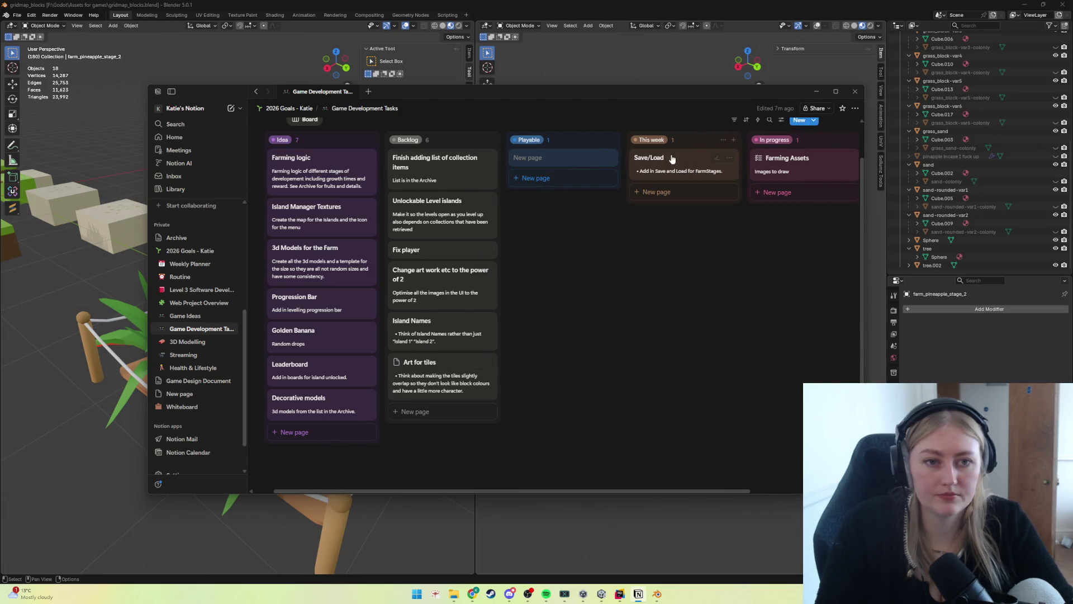
pyautogui.moveTo(689, 168); pyautogui.dragTo(582, 167)
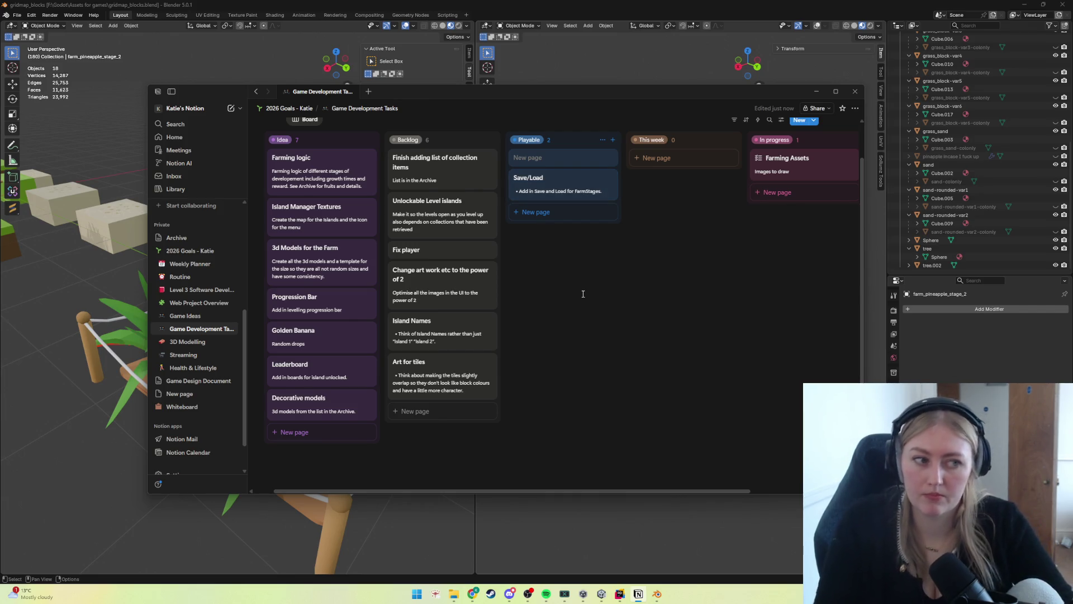
pyautogui.click(813, 92)
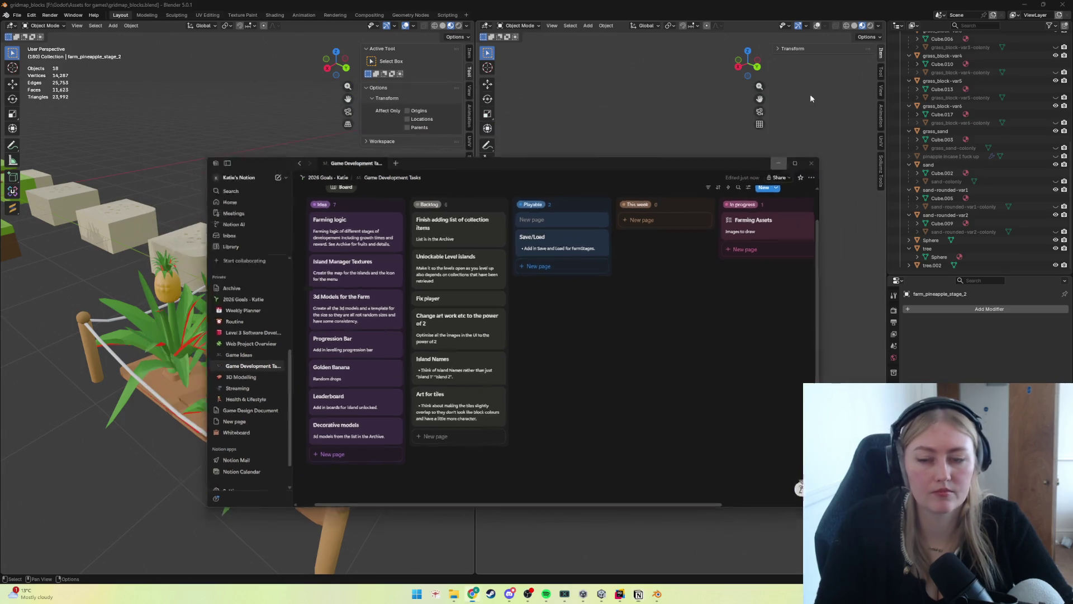
# Step: Orbit Blender's view around the pineapple patch and select the grass object
pyautogui.scroll(-5, 290, 305)
pyautogui.moveTo(289, 305)
pyautogui.mouseDown()
pyautogui.moveTo(284, 294)
pyautogui.moveTo(261, 317)
pyautogui.moveTo(217, 304)
pyautogui.moveTo(282, 280)
pyautogui.moveTo(172, 320)
pyautogui.mouseUp()
pyautogui.click(281, 281)
pyautogui.scroll(3, 253, 274)
# Step: Survey the grass block, rocks and tiles in Blender, then bring Rider's FarmPlot.cs forward
pyautogui.moveTo(332, 403)
pyautogui.mouseDown()
pyautogui.moveTo(319, 390)
pyautogui.moveTo(330, 392)
pyautogui.moveTo(155, 377)
pyautogui.moveTo(152, 358)
pyautogui.mouseUp()
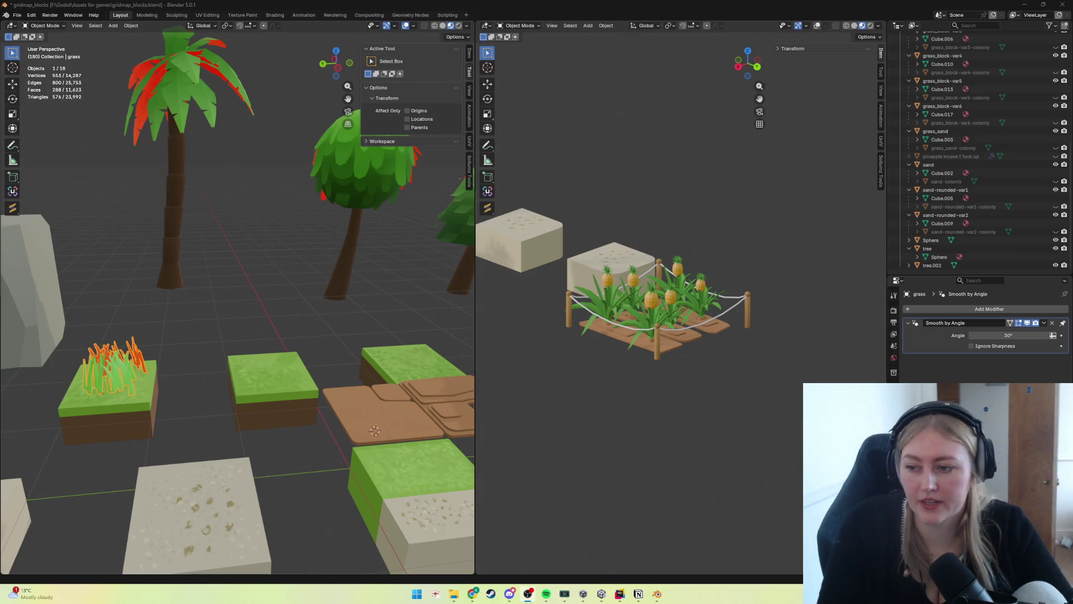
pyautogui.scroll(-5, 312, 403)
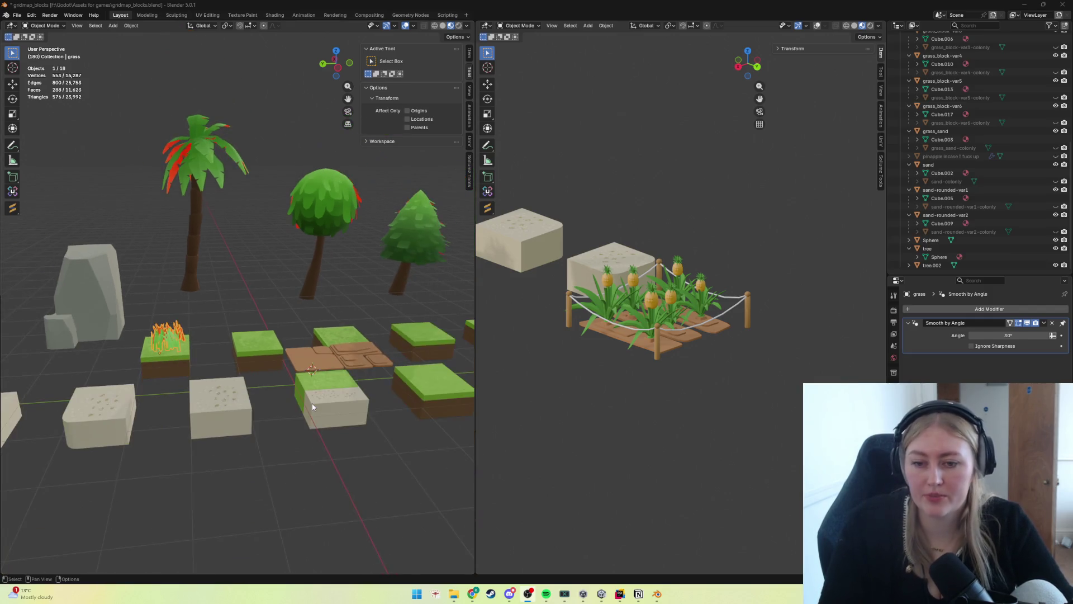
pyautogui.moveTo(302, 401); pyautogui.dragTo(301, 403)
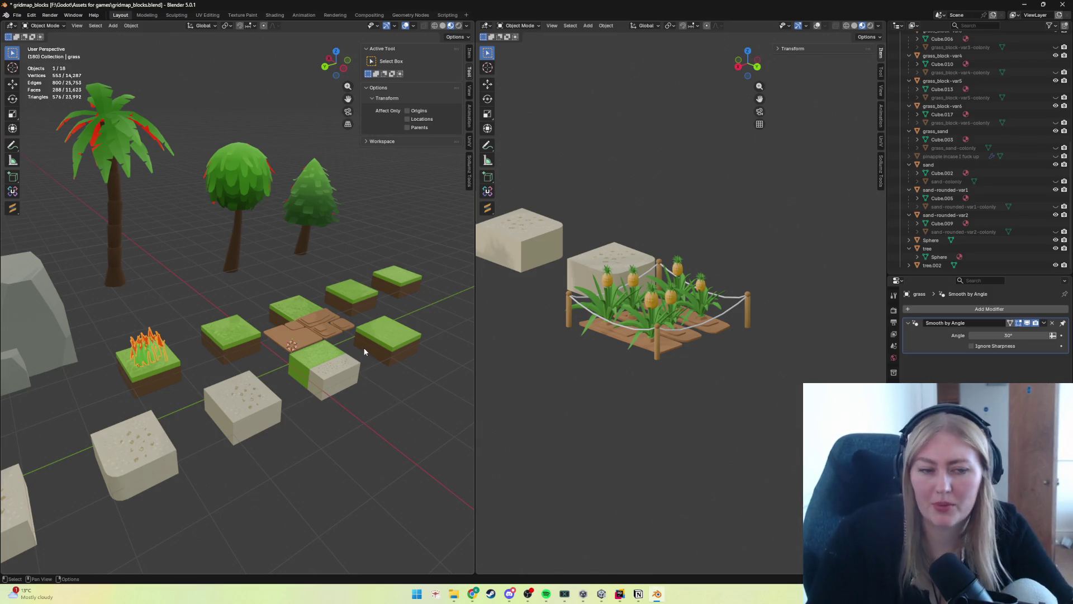
pyautogui.moveTo(625, 600)
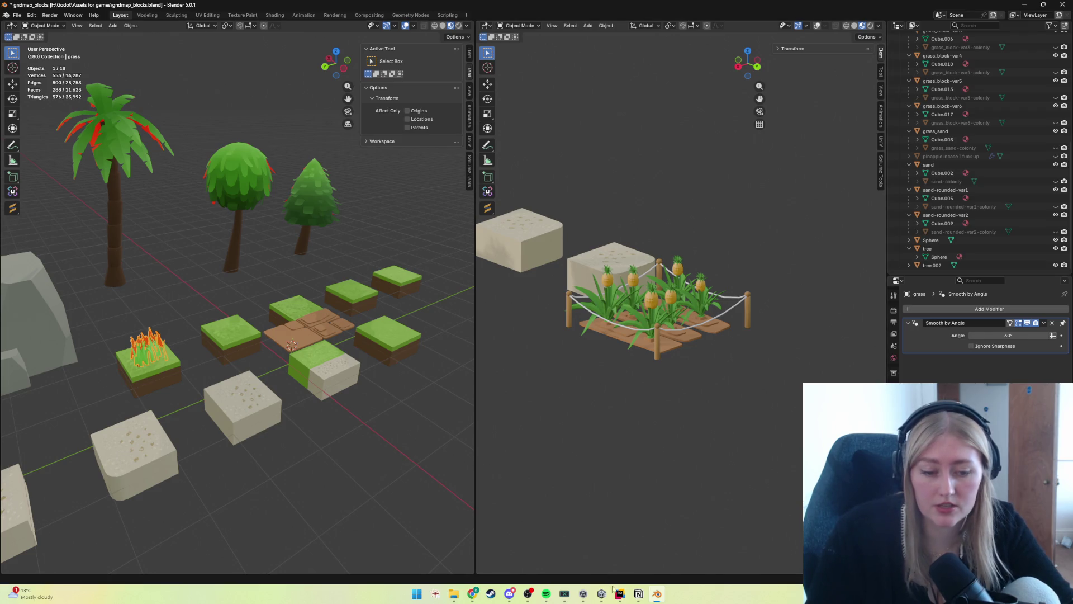
pyautogui.click(627, 573)
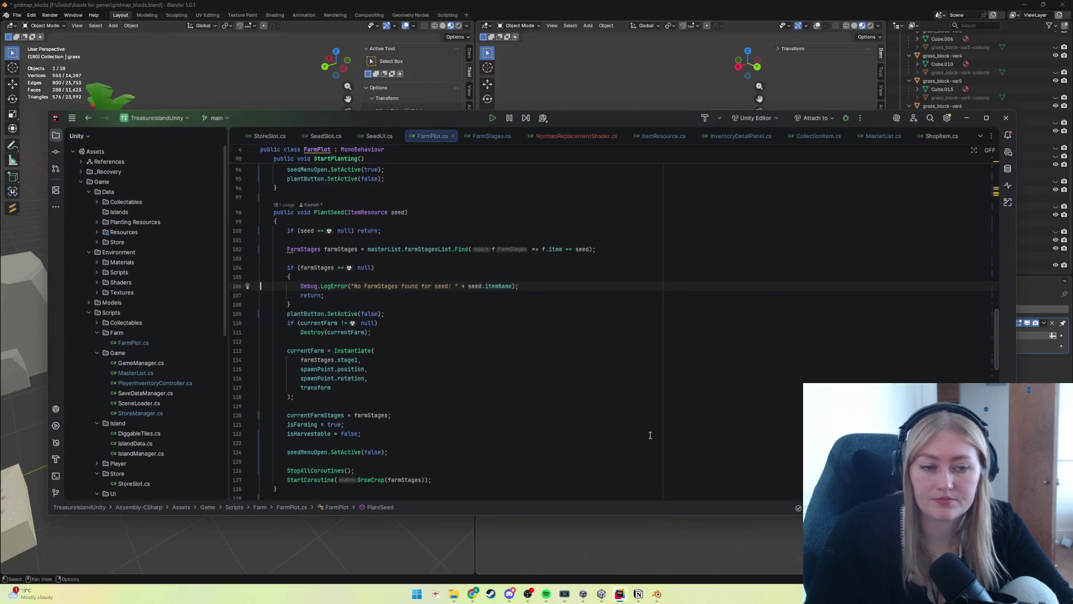
# Step: Return to Unity, orbit around the Main_Island scene, and select the tree_1 palm tree
pyautogui.click(602, 593)
pyautogui.moveTo(407, 307)
pyautogui.mouseDown()
pyautogui.moveTo(458, 284)
pyautogui.moveTo(590, 288)
pyautogui.moveTo(549, 298)
pyautogui.mouseUp()
pyautogui.rightClick(549, 298)
pyautogui.click(516, 257)
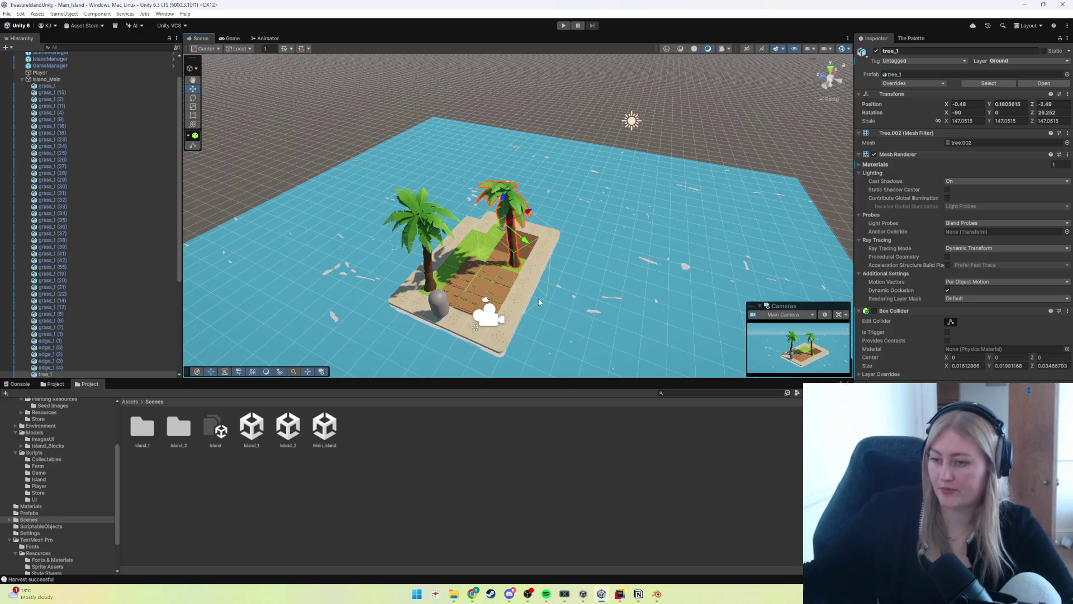
pyautogui.scroll(3, 537, 296)
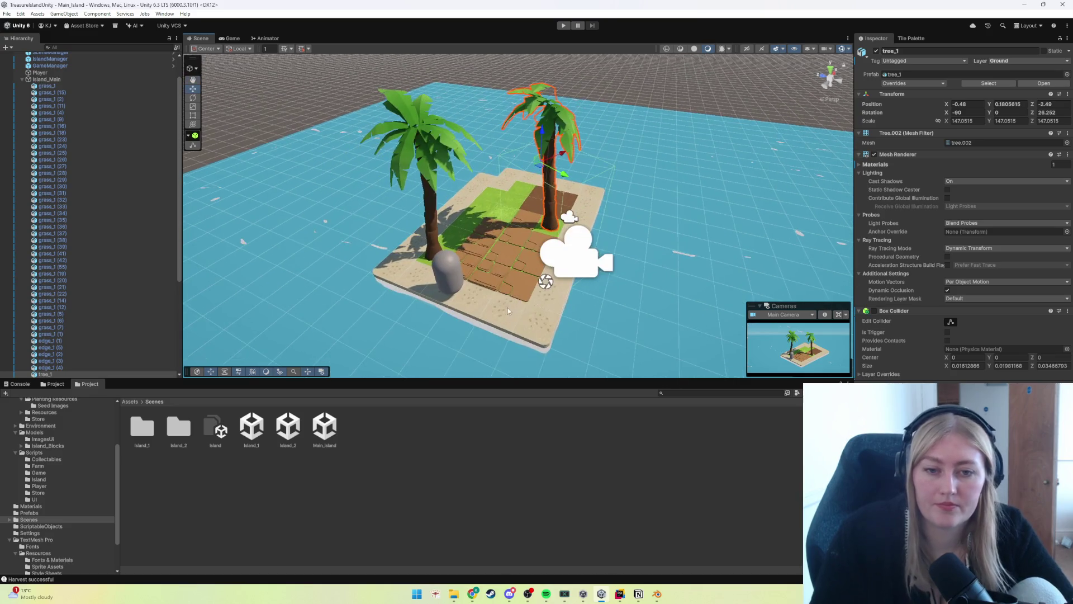
pyautogui.scroll(-2, 505, 311)
pyautogui.moveTo(505, 311)
pyautogui.mouseDown()
pyautogui.moveTo(464, 300)
pyautogui.moveTo(510, 289)
pyautogui.mouseUp()
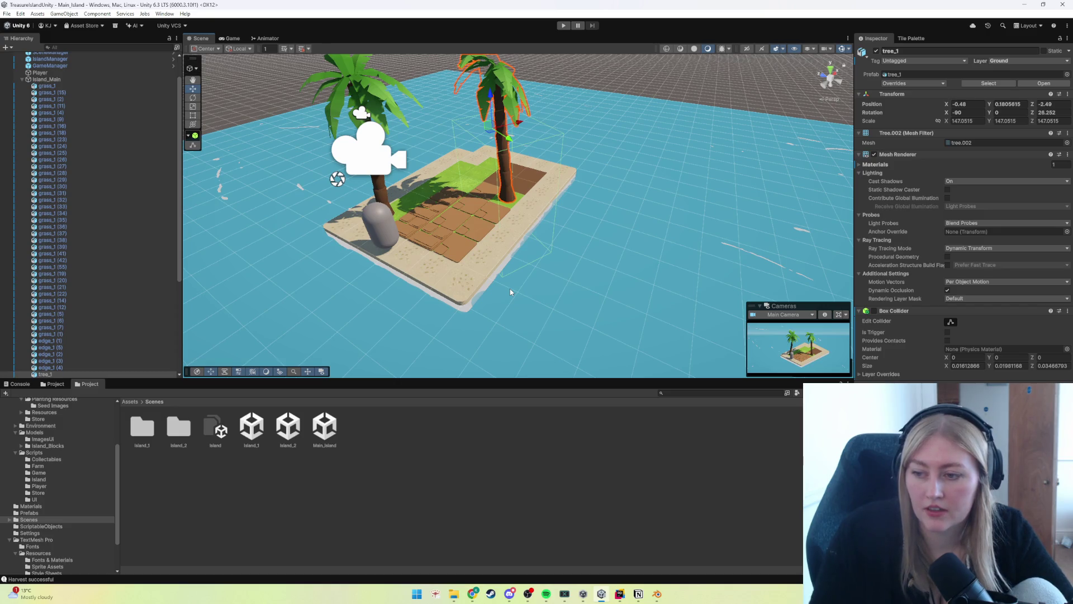
pyautogui.moveTo(488, 290)
pyautogui.mouseDown()
pyautogui.moveTo(410, 281)
pyautogui.moveTo(429, 286)
pyautogui.mouseUp()
pyautogui.scroll(2, 425, 281)
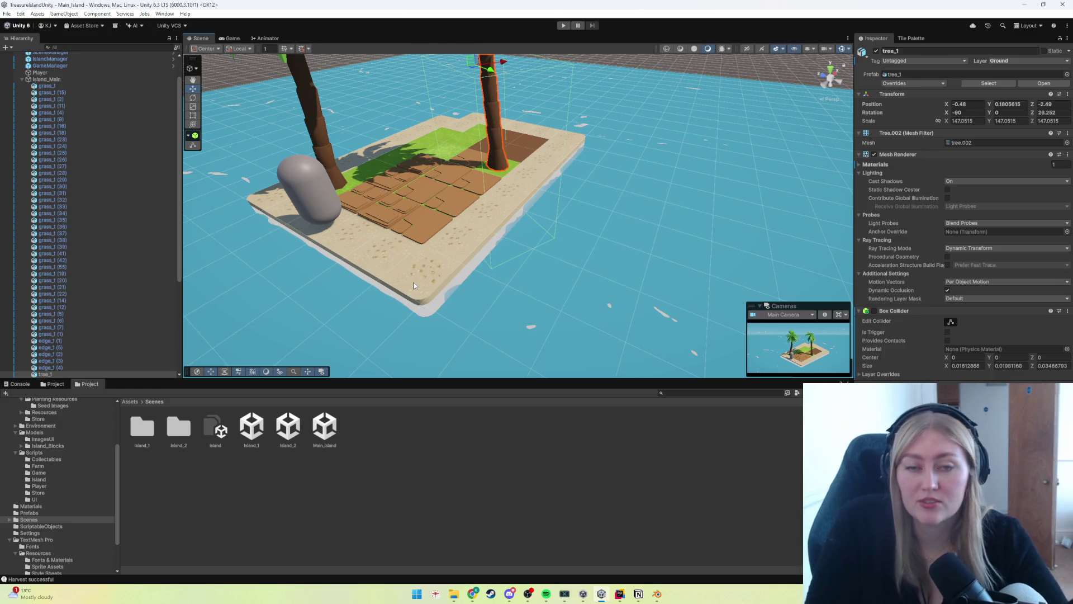
pyautogui.click(309, 500)
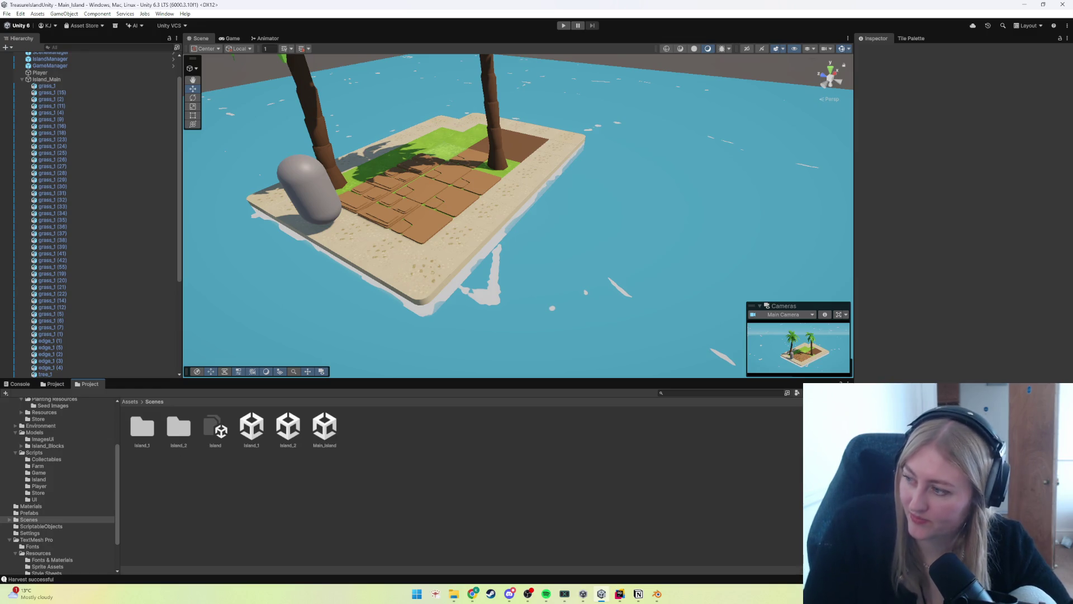
pyautogui.hotkey('alt', 'Tab')
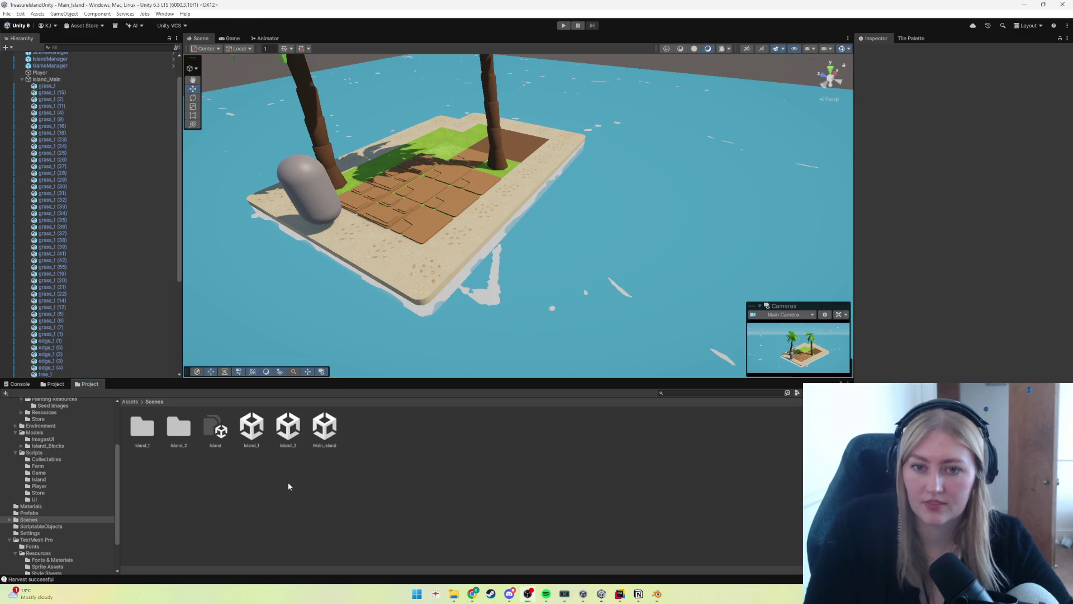
pyautogui.scroll(-5, 411, 221)
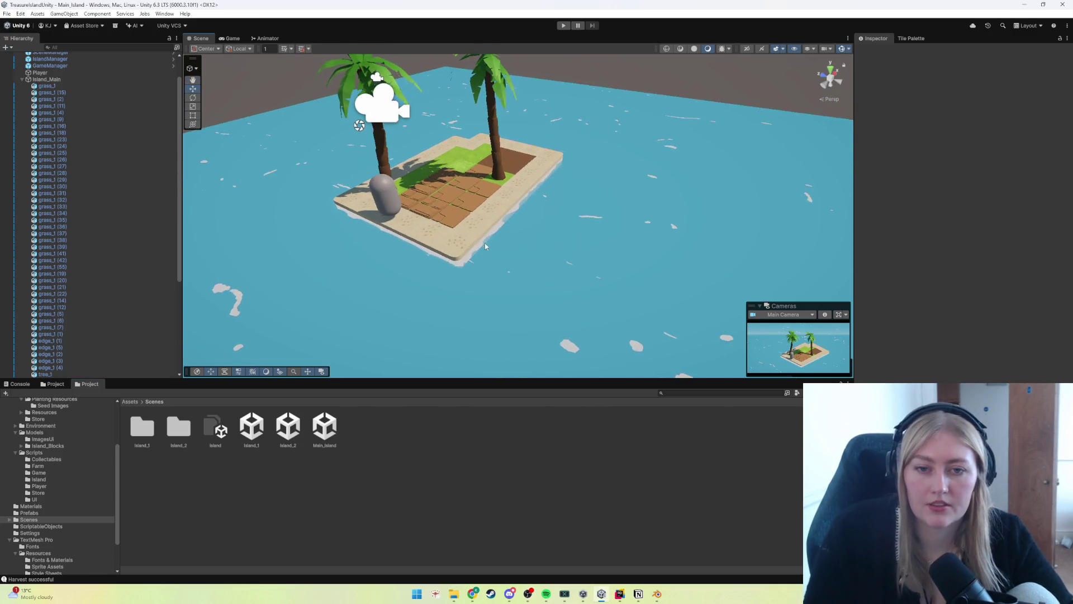
pyautogui.scroll(5, 427, 227)
pyautogui.scroll(-3, 437, 239)
pyautogui.moveTo(477, 256)
pyautogui.mouseDown()
pyautogui.moveTo(435, 268)
pyautogui.moveTo(472, 275)
pyautogui.mouseUp()
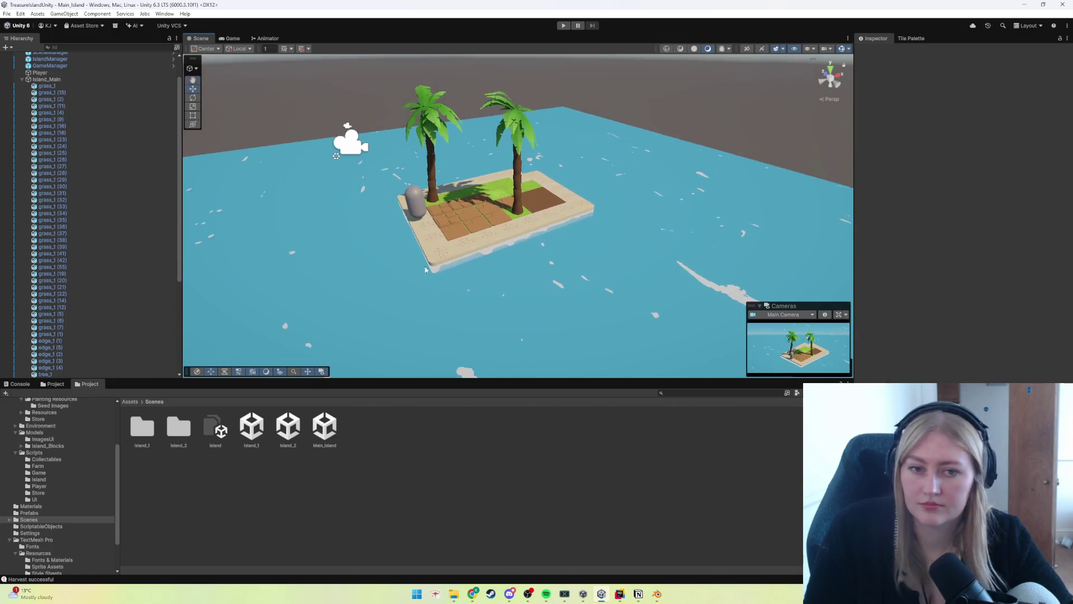
pyautogui.scroll(5, 506, 276)
pyautogui.scroll(3, 544, 265)
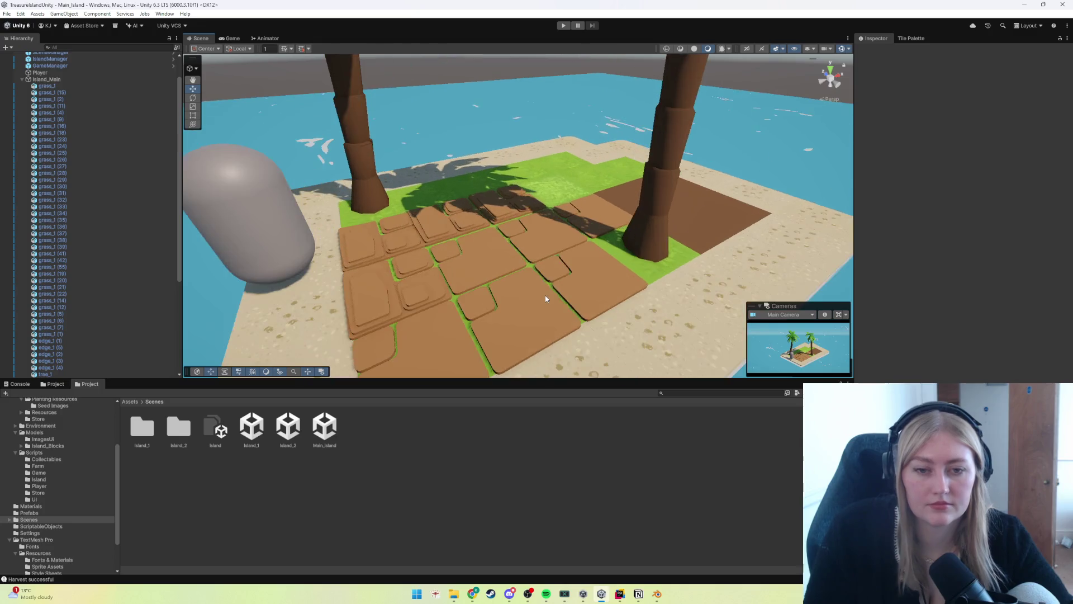
pyautogui.scroll(-5, 531, 318)
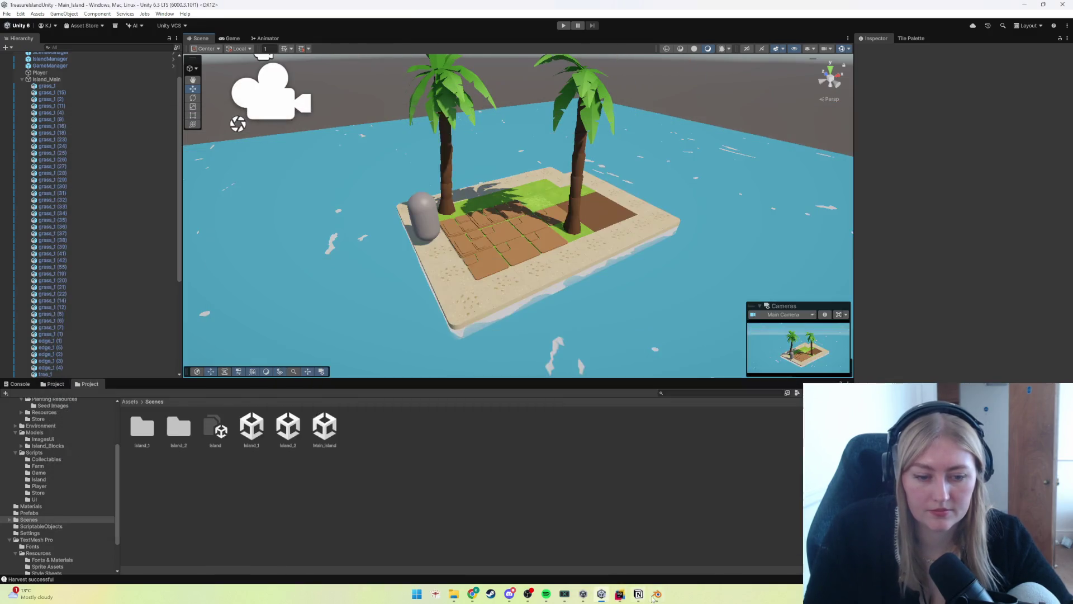
pyautogui.click(657, 594)
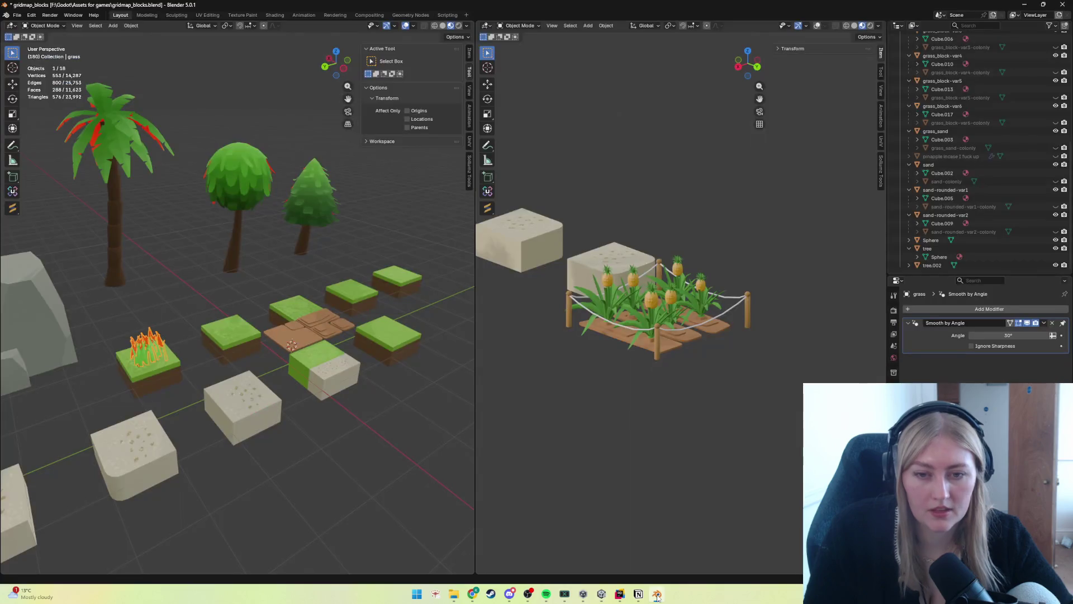
# Step: Inspect the sand block and farm_pineapple_stage_2 model in Blender, then return to Unity
pyautogui.scroll(3, 321, 414)
pyautogui.scroll(-4, 312, 418)
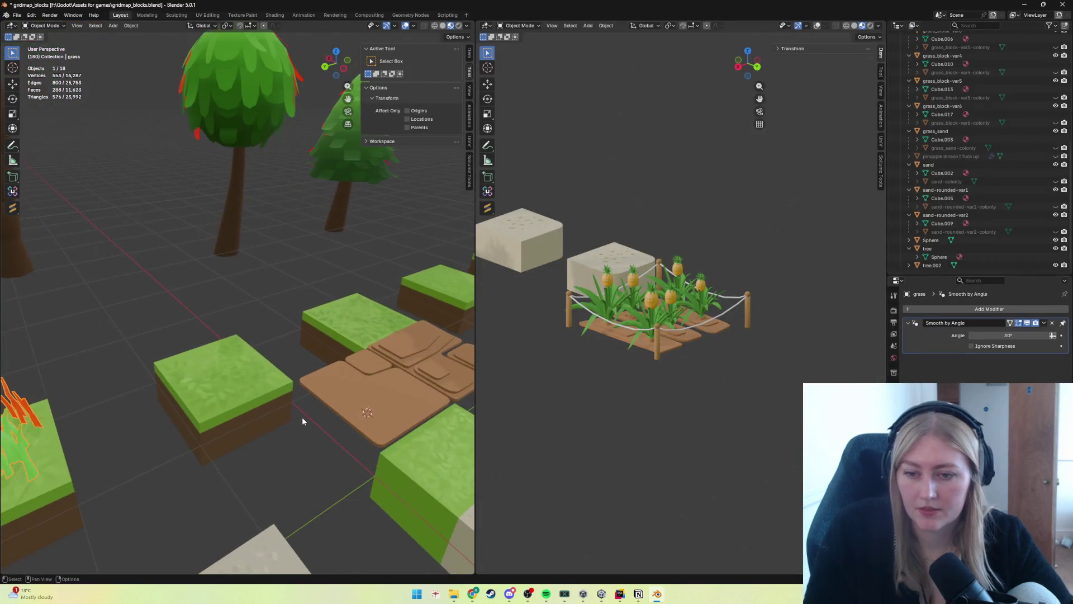
pyautogui.scroll(-3, 339, 415)
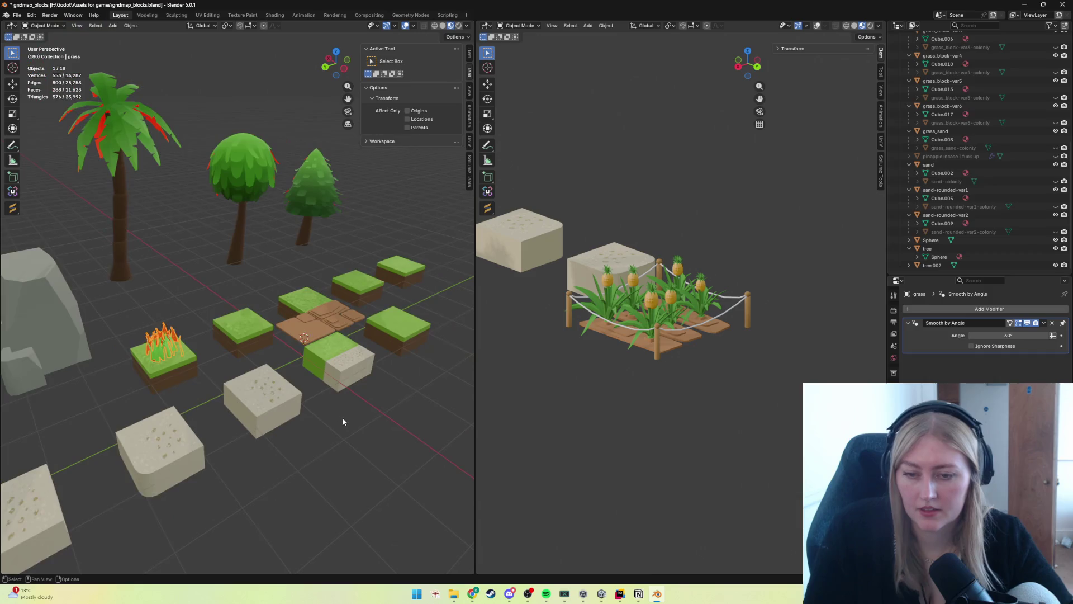
pyautogui.click(286, 427)
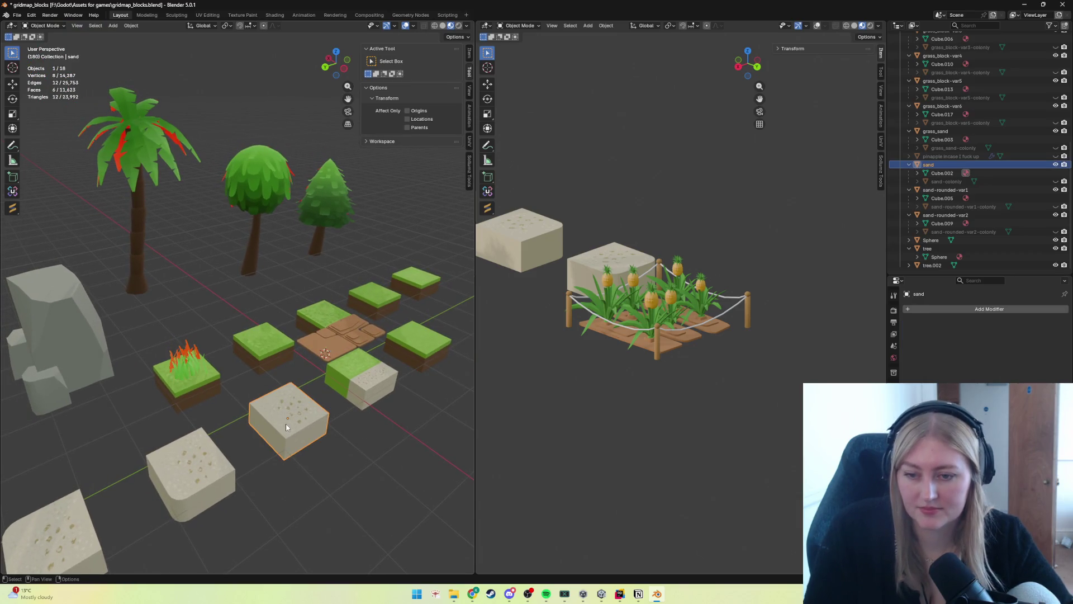
pyautogui.click(629, 327)
pyautogui.scroll(4, 683, 342)
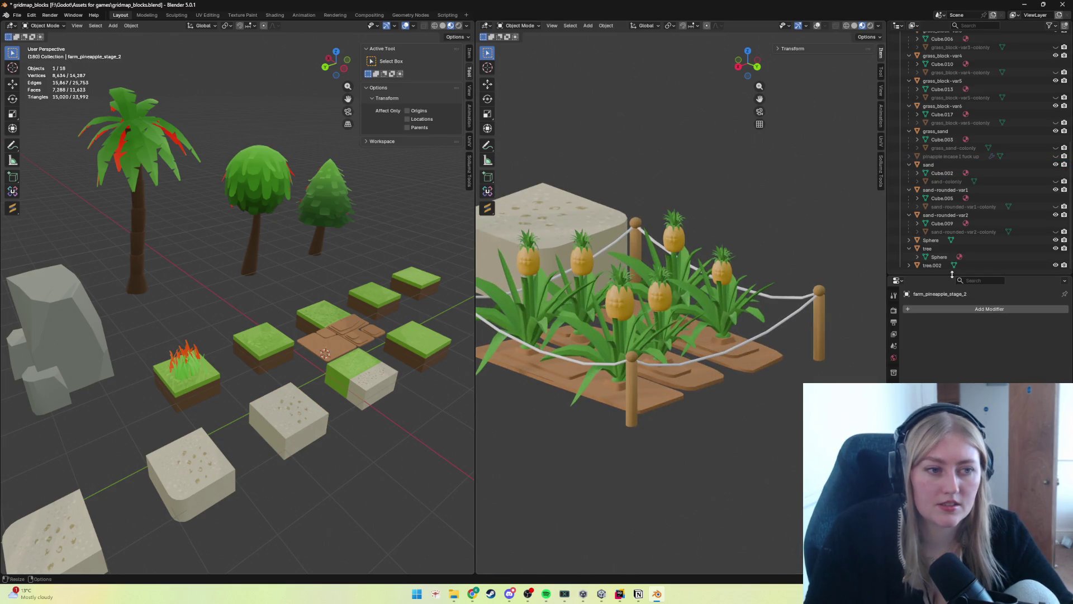
pyautogui.moveTo(951, 273); pyautogui.dragTo(950, 285)
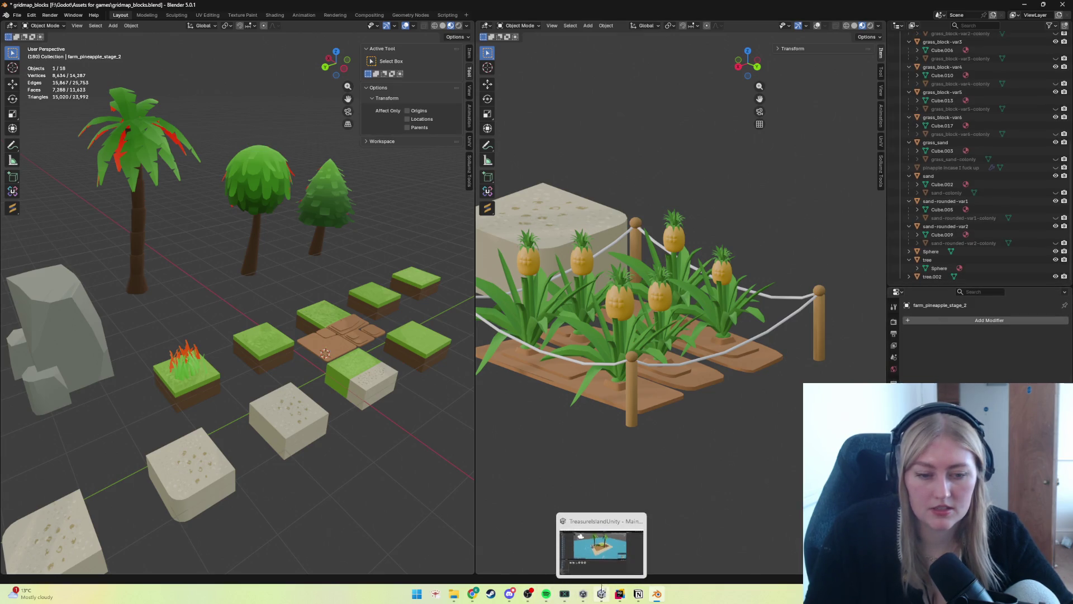
pyautogui.click(601, 594)
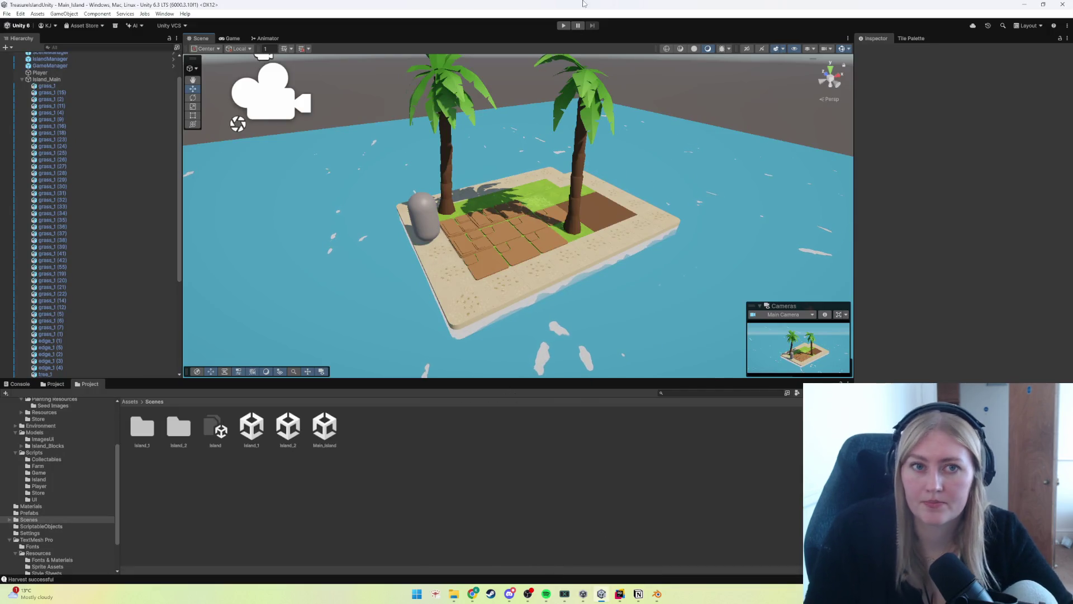
pyautogui.hotkey('ctrl', 'p')
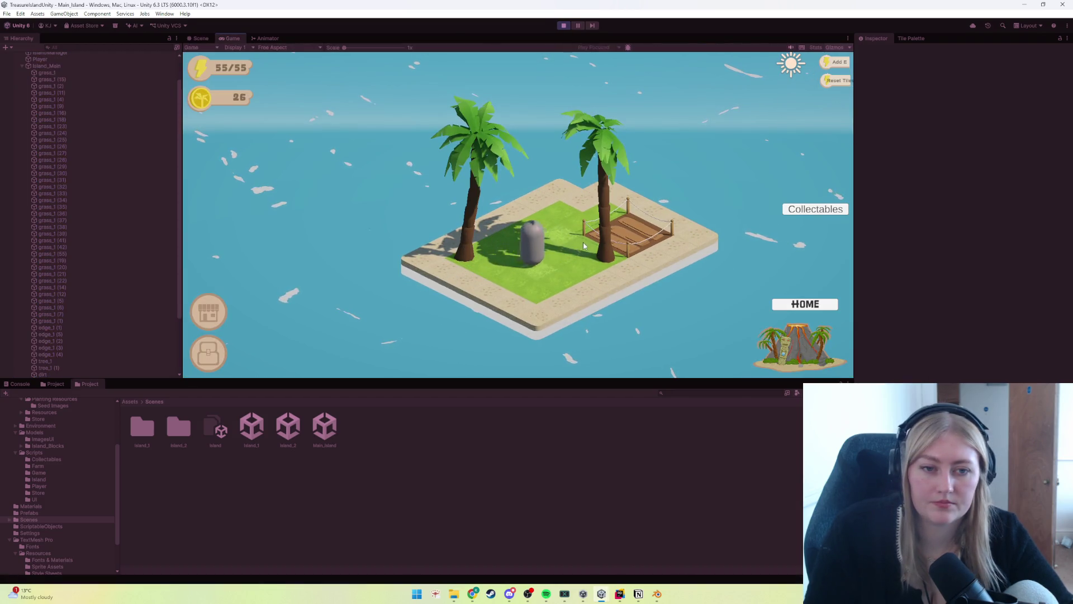
pyautogui.click(610, 207)
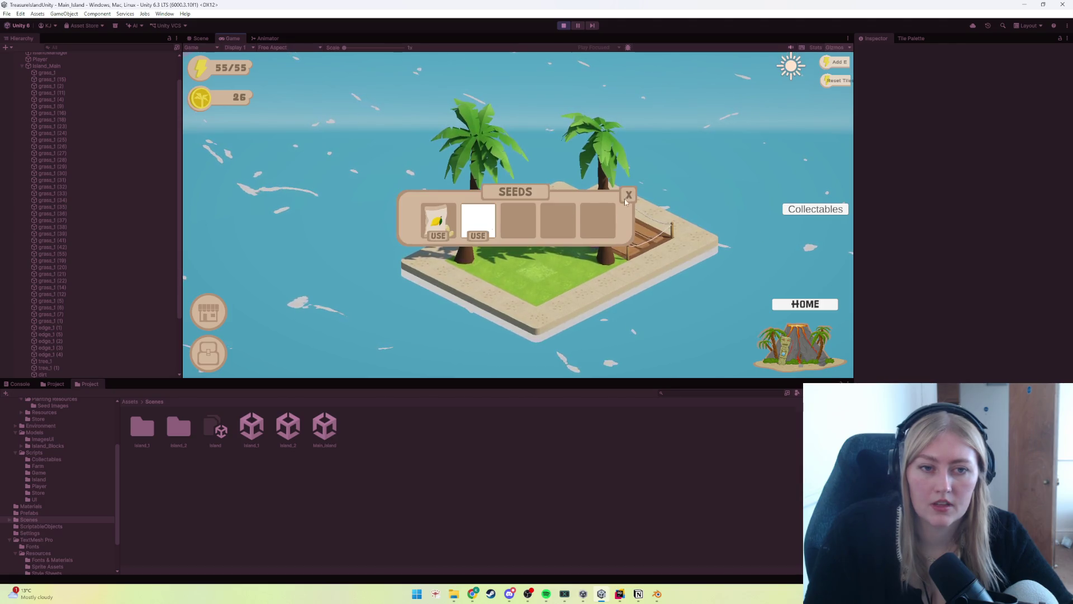
pyautogui.click(628, 194)
pyautogui.hotkey('ctrl', 'p')
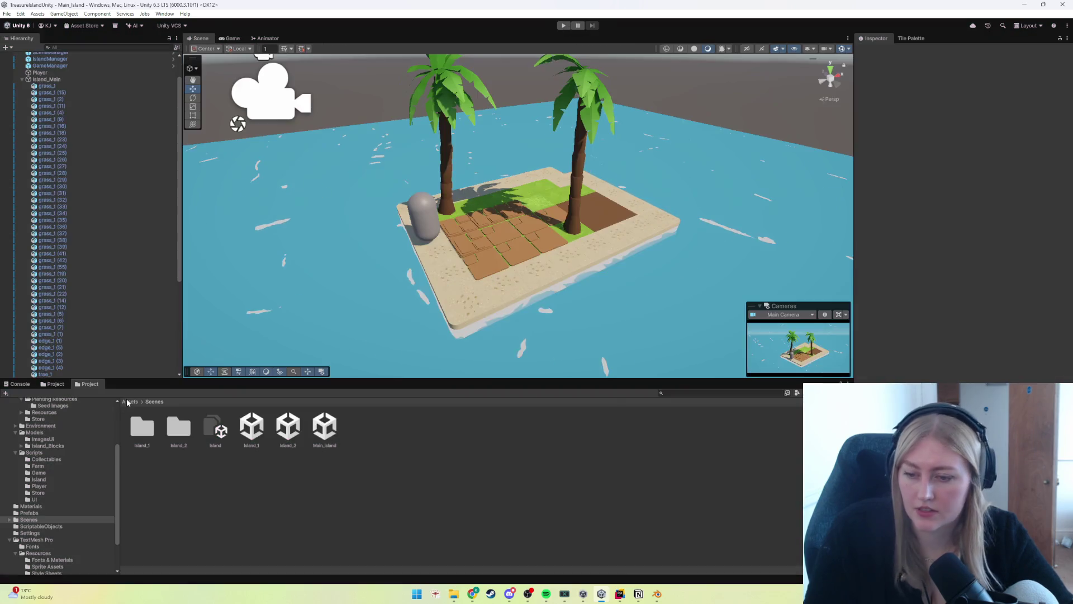
pyautogui.click(43, 513)
# Step: Inspect the farm_lemon_stage_1 and farm_lemon_stage_2 prefabs and the pineapple model's parts
pyautogui.click(259, 428)
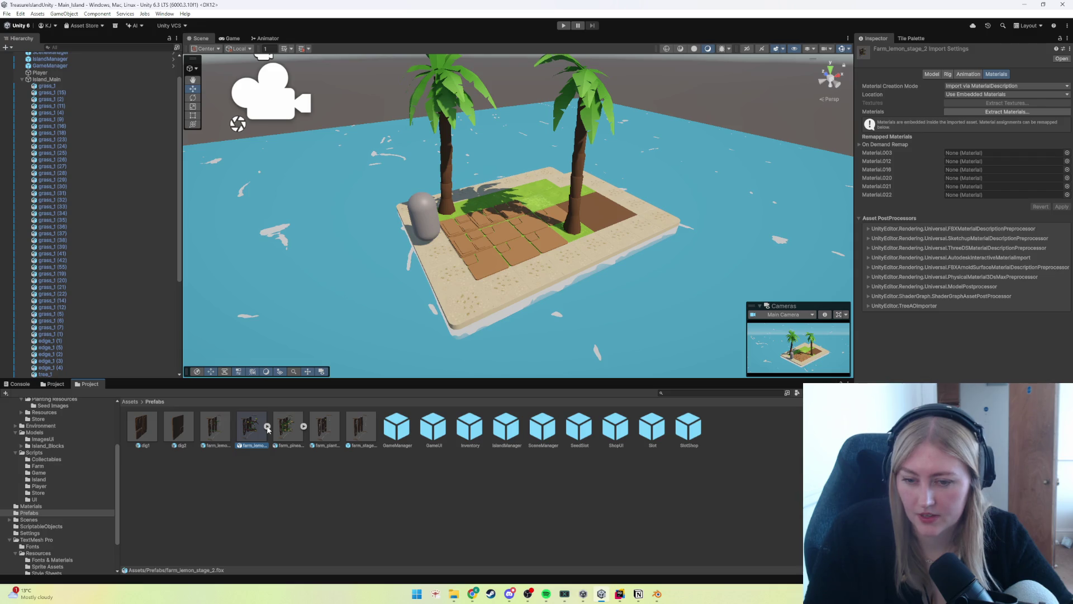
pyautogui.click(216, 431)
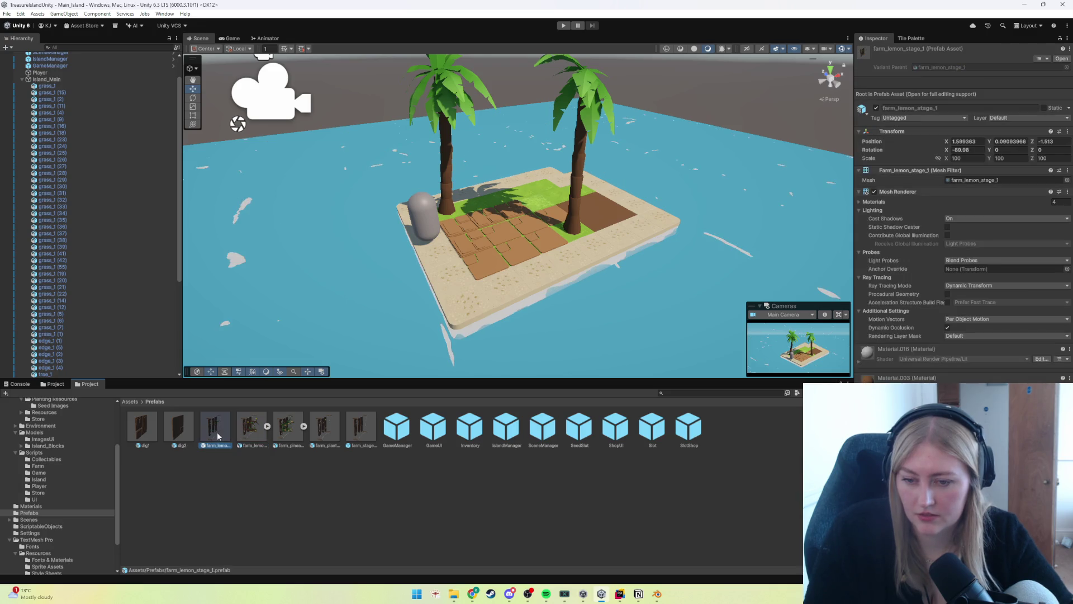
pyautogui.click(223, 463)
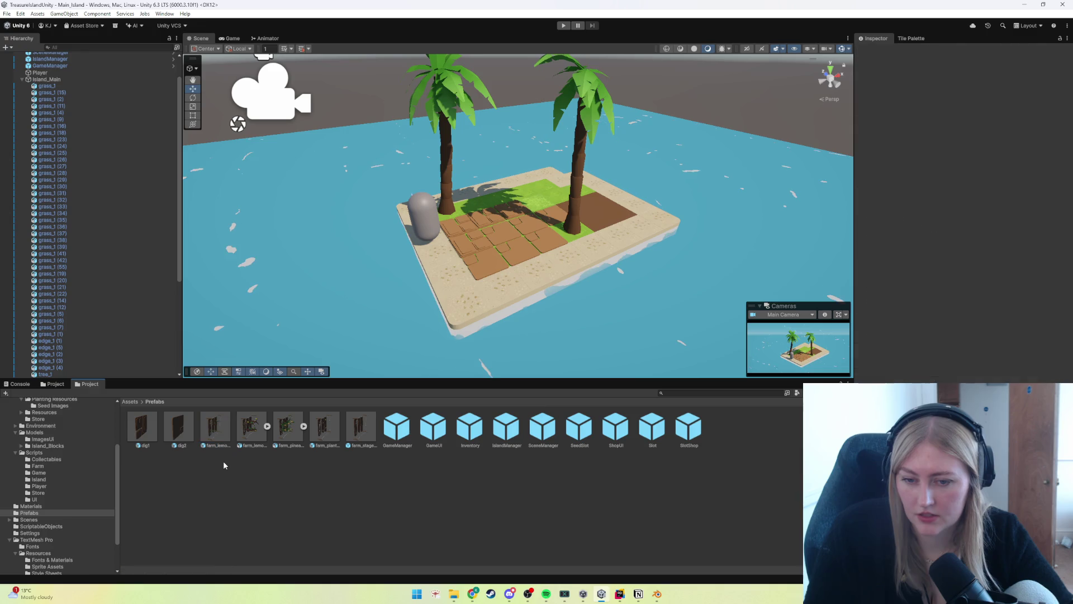
pyautogui.click(303, 427)
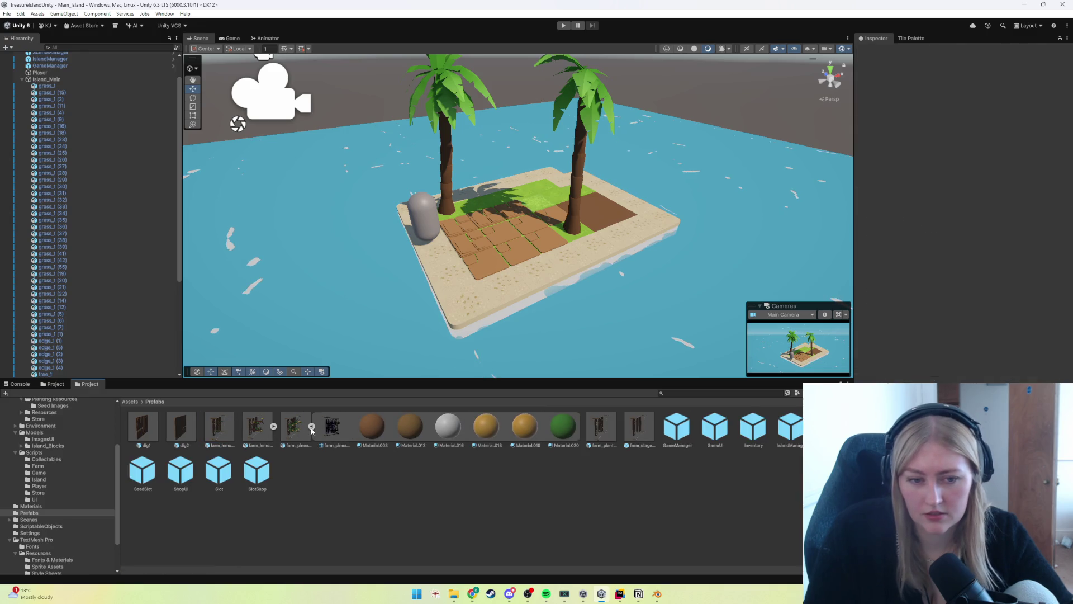
pyautogui.click(311, 426)
# Step: Check farm_lemon_stage_2's Model import settings, then place a farm_planted prefab on the island
pyautogui.click(252, 431)
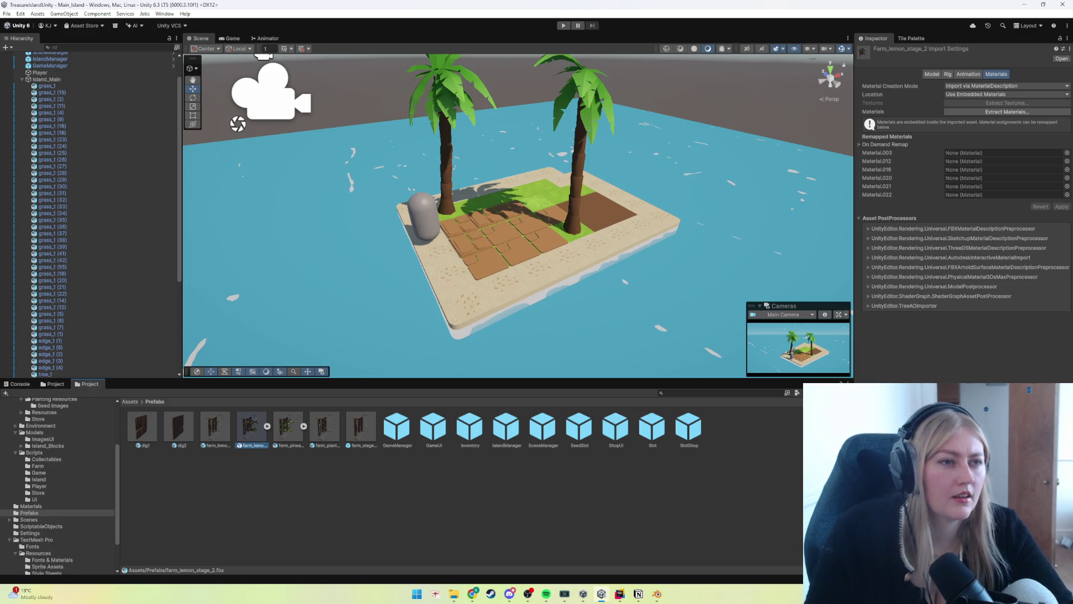
pyautogui.click(932, 74)
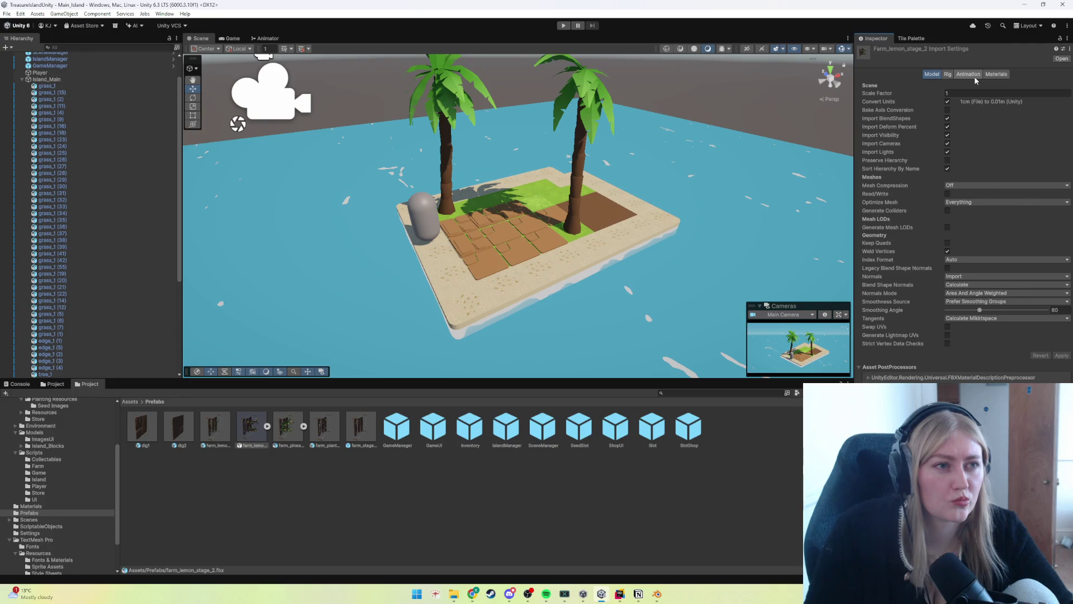
pyautogui.click(258, 478)
pyautogui.scroll(-5, 116, 353)
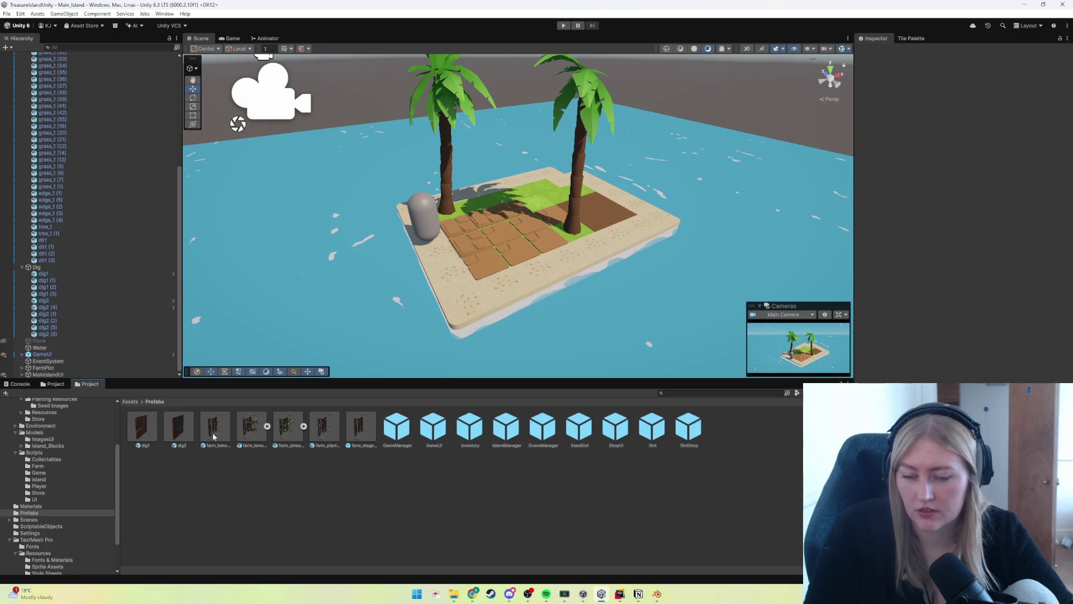
pyautogui.moveTo(325, 434)
pyautogui.mouseDown()
pyautogui.moveTo(489, 271)
pyautogui.moveTo(485, 263)
pyautogui.mouseUp()
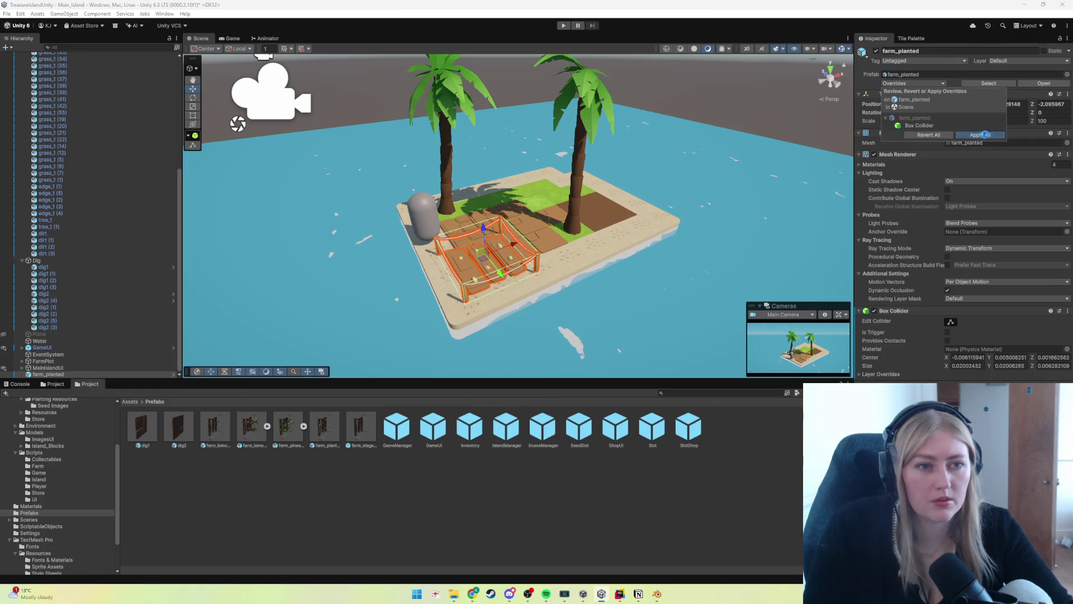
# Step: Delete the placed farm_planted plot, then place and delete a farm_stage_0 plot
pyautogui.click(47, 374)
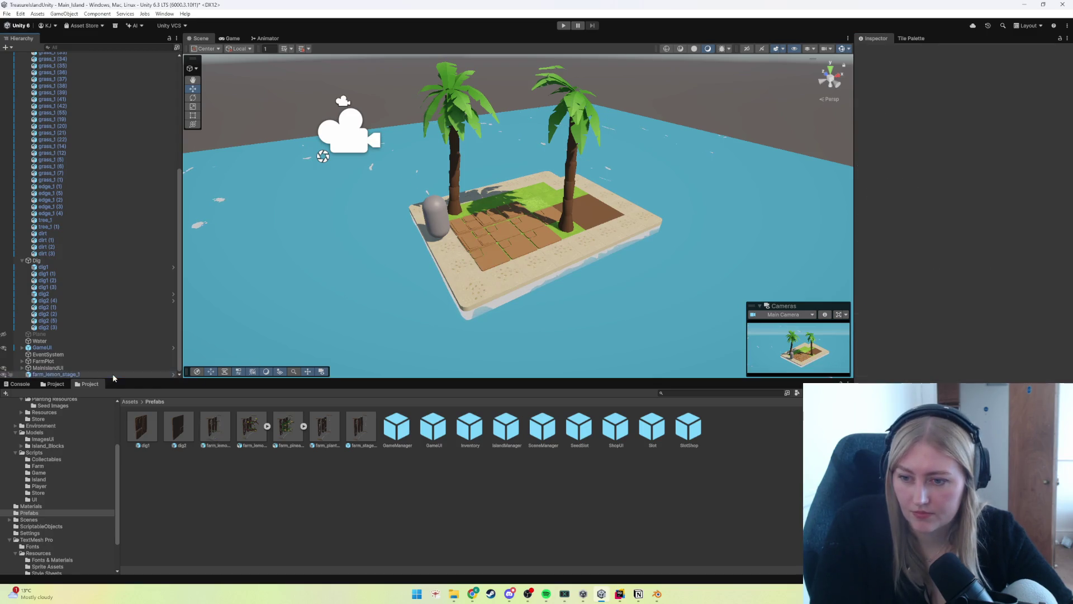
pyautogui.press('Delete')
pyautogui.moveTo(360, 427)
pyautogui.mouseDown()
pyautogui.moveTo(112, 355)
pyautogui.moveTo(391, 357)
pyautogui.moveTo(495, 263)
pyautogui.mouseUp()
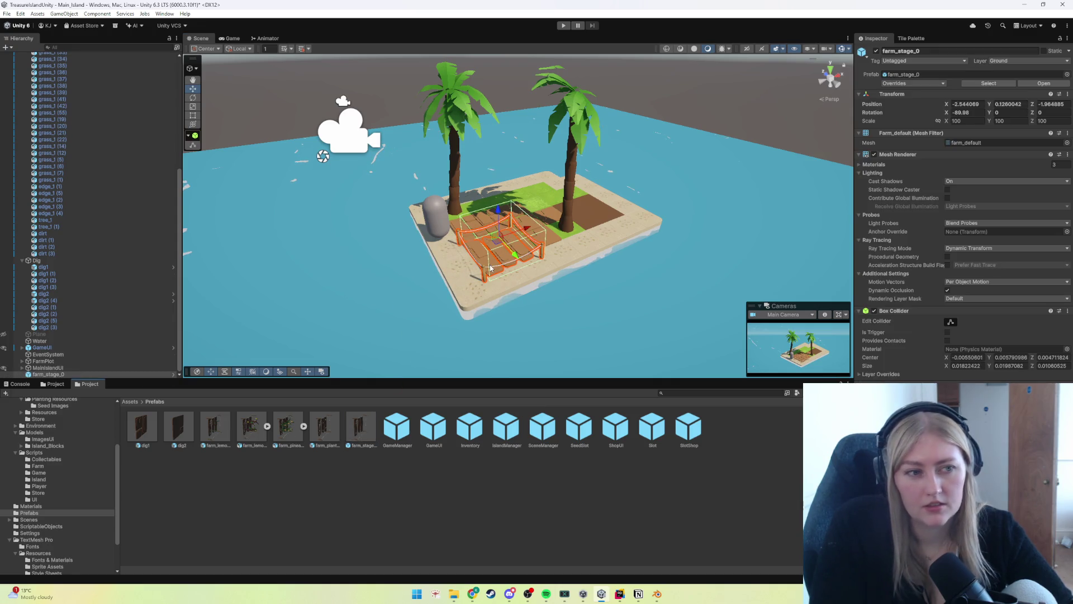
pyautogui.press('Delete')
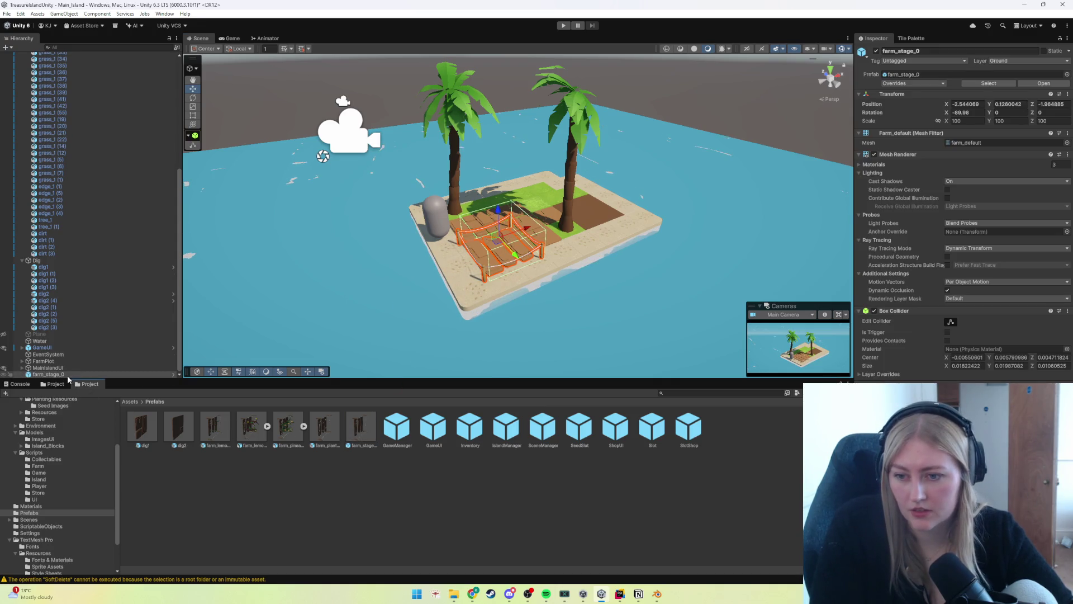
pyautogui.click(67, 375)
pyautogui.press('Delete')
# Step: Place and remove another farm_planted, then place farm_lemon_stage_2 with a Box Collider
pyautogui.click(326, 433)
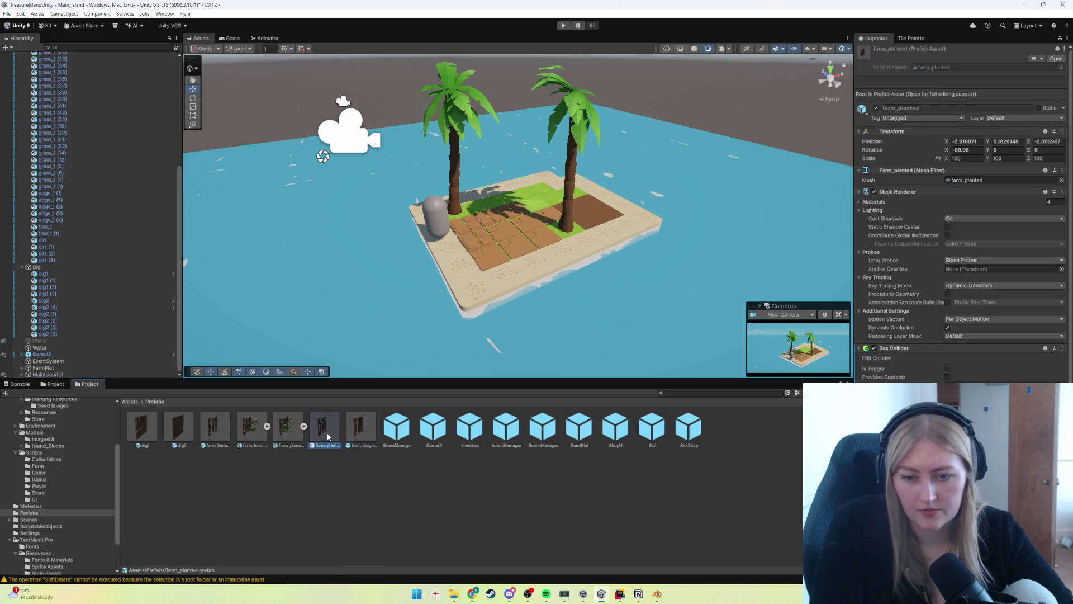
pyautogui.moveTo(327, 445); pyautogui.dragTo(535, 258)
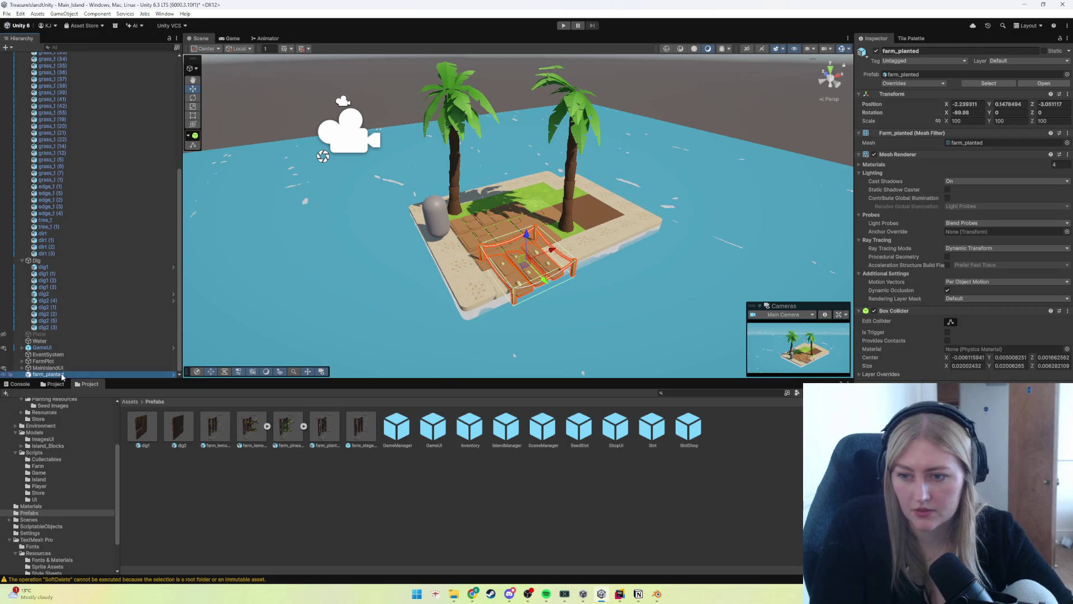
pyautogui.press('Delete')
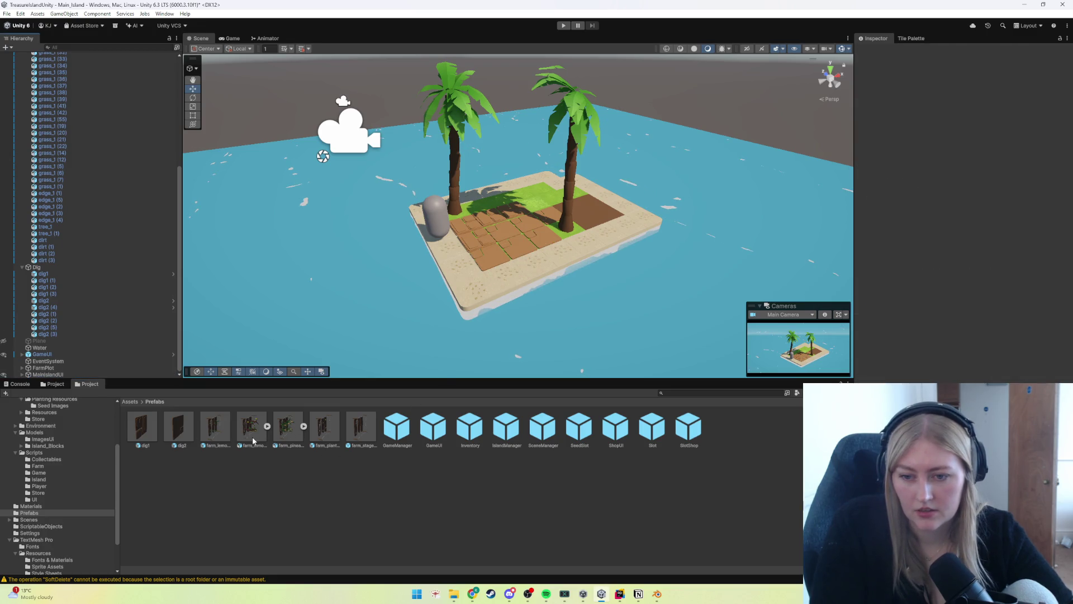
pyautogui.moveTo(257, 439); pyautogui.dragTo(531, 242)
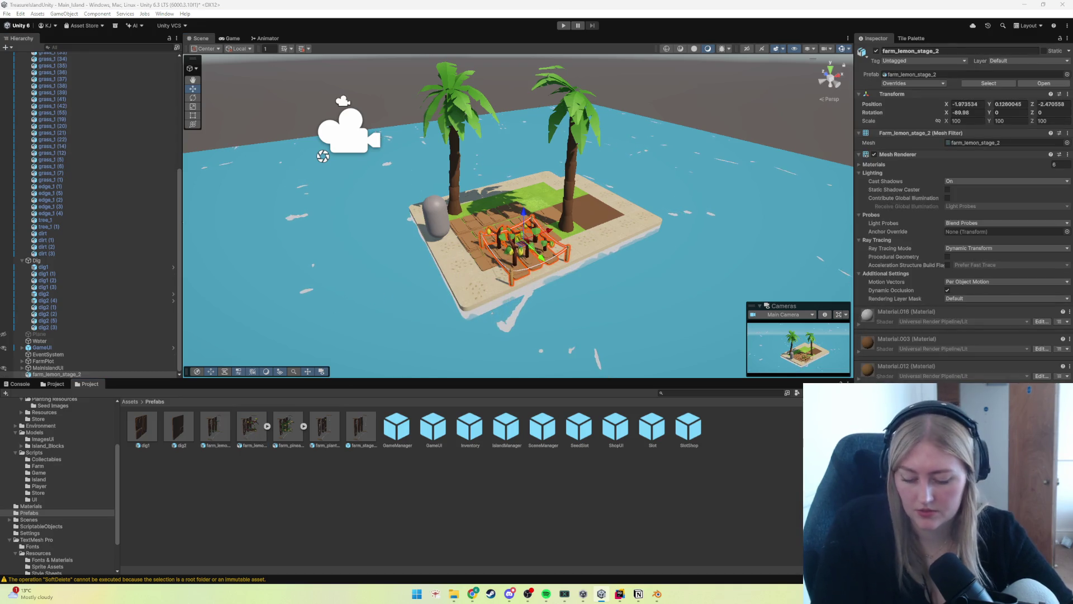
pyautogui.press('Return')
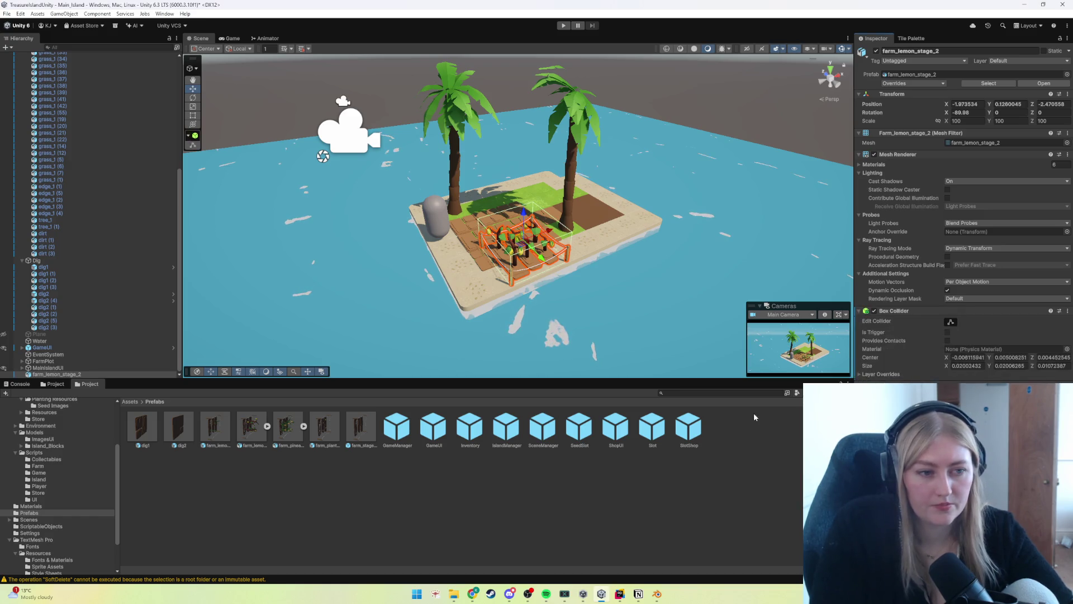
# Step: Review the lemon plot's prefab Overrides, then select and delete farm_lemon_stage_2 from the scene
pyautogui.click(917, 83)
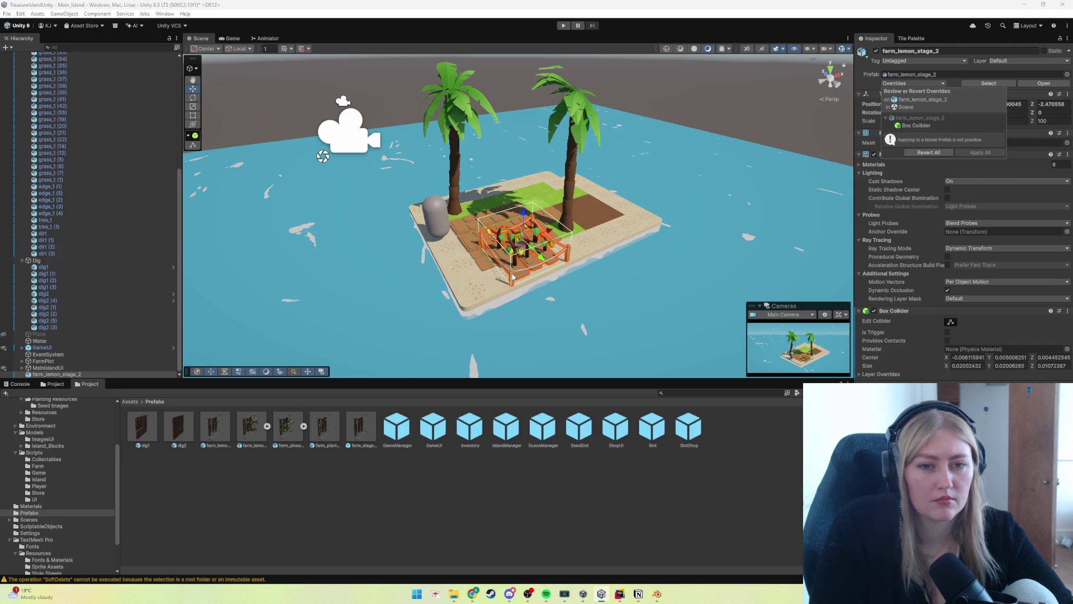
pyautogui.click(513, 276)
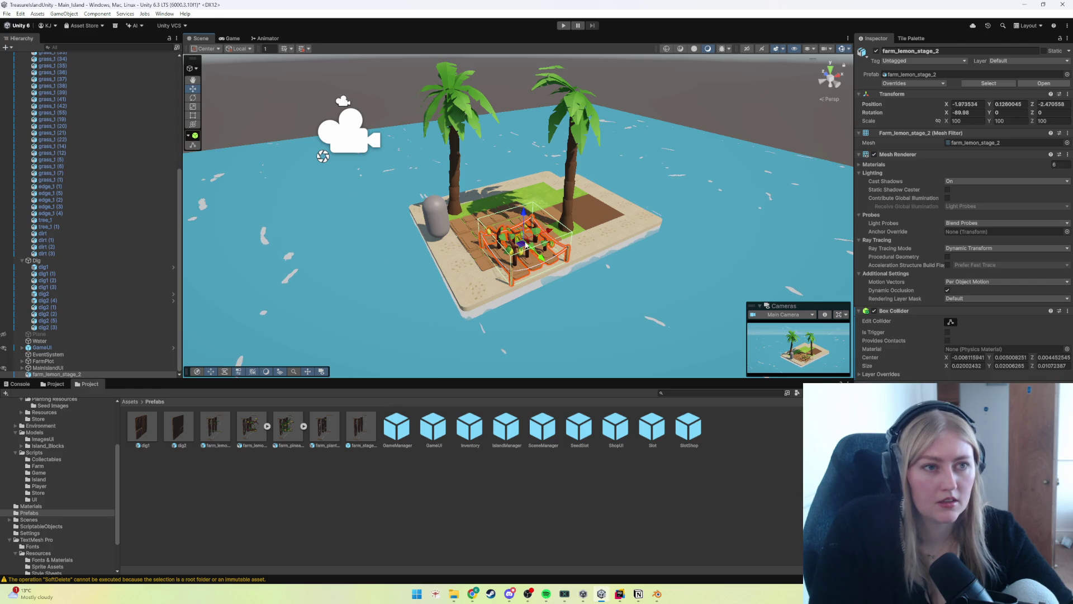
pyautogui.click(913, 83)
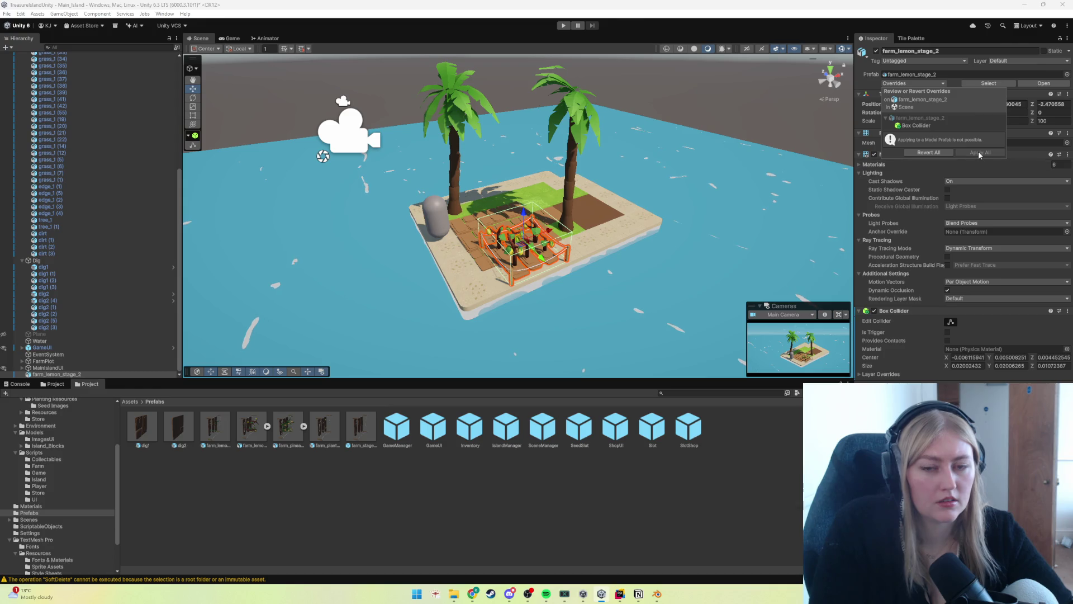
pyautogui.click(340, 498)
pyautogui.click(77, 376)
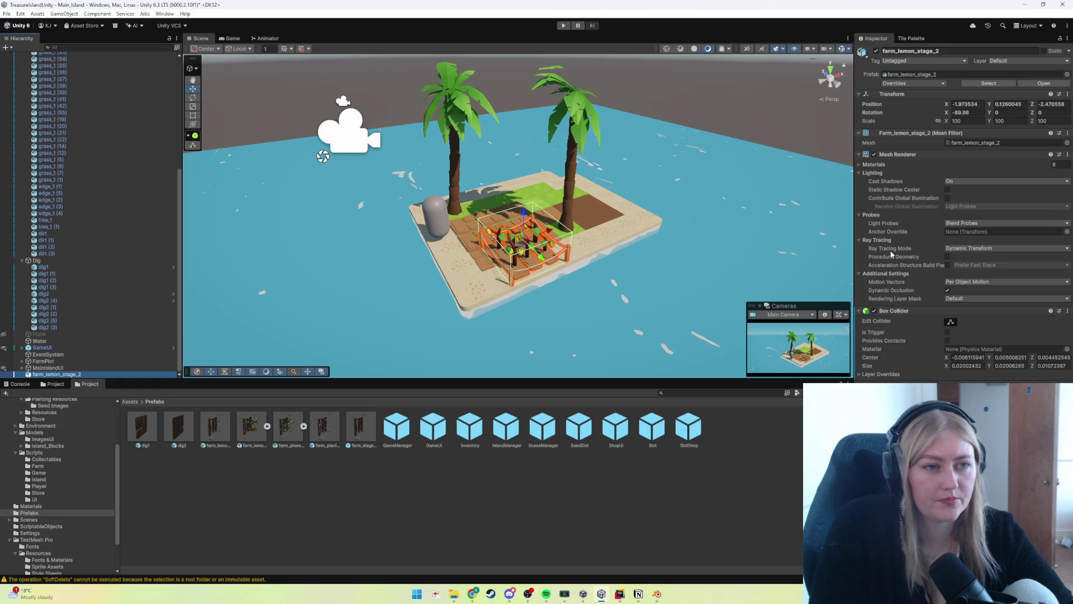
pyautogui.click(933, 85)
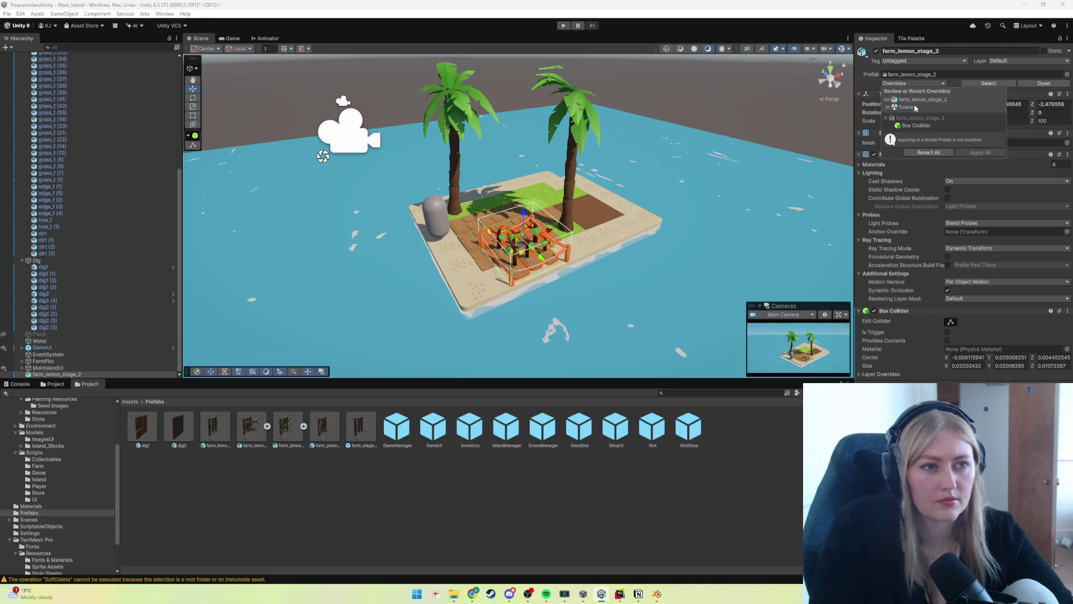
pyautogui.click(598, 356)
pyautogui.click(520, 246)
pyautogui.press('Delete')
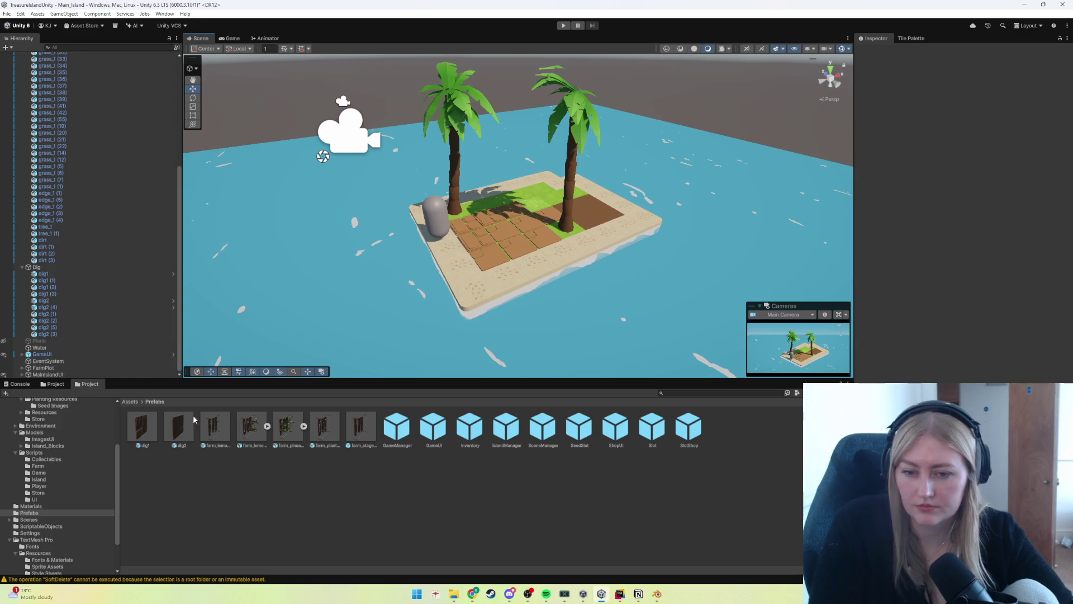
pyautogui.click(250, 430)
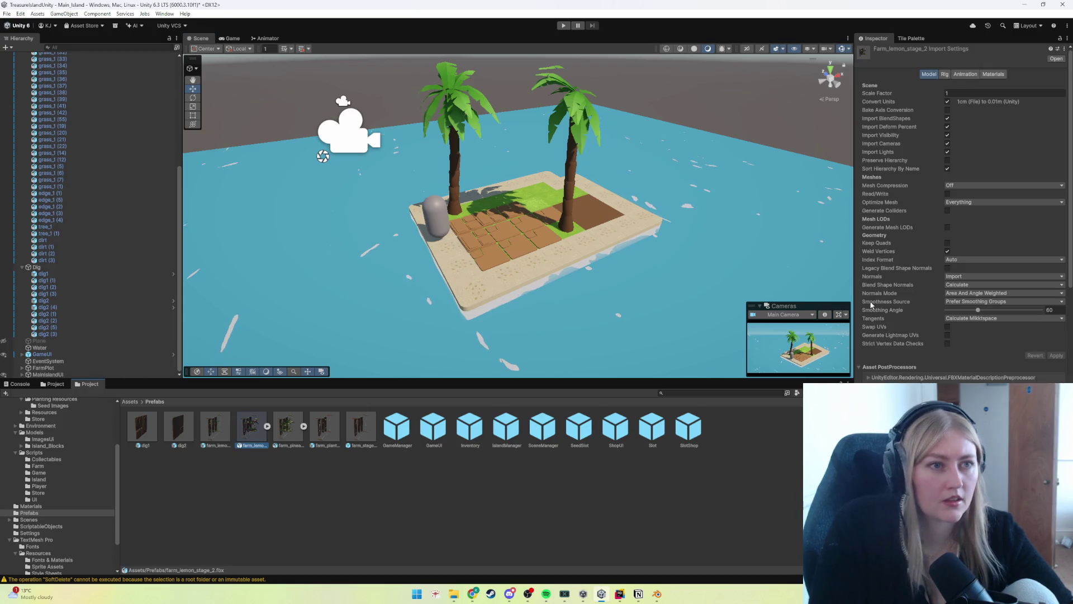
pyautogui.scroll(-6, 950, 334)
pyautogui.scroll(-7, 951, 334)
pyautogui.scroll(13, 951, 337)
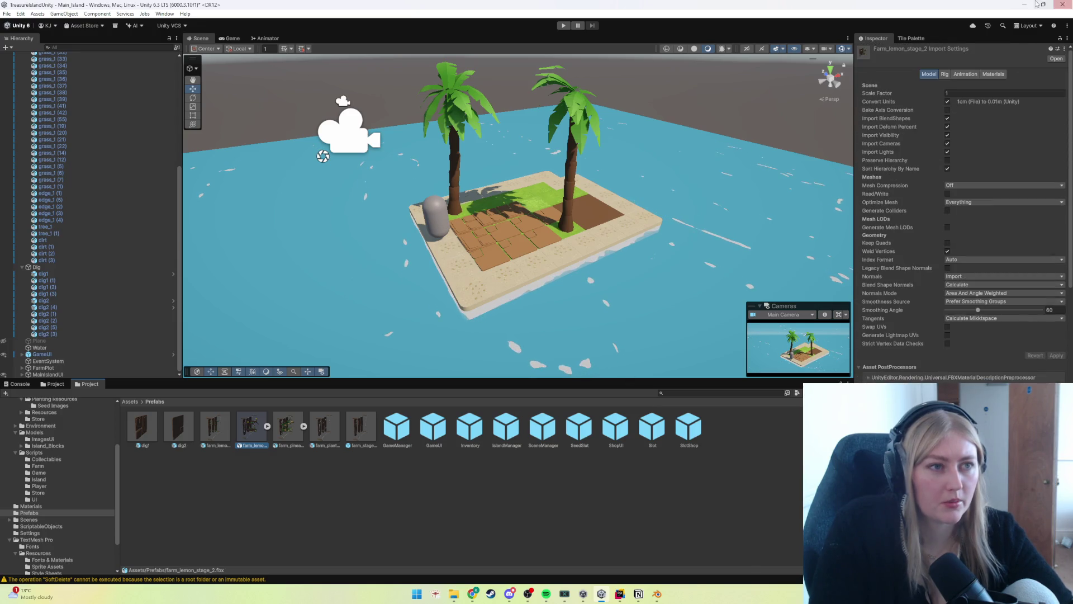
pyautogui.click(1063, 49)
pyautogui.click(1011, 53)
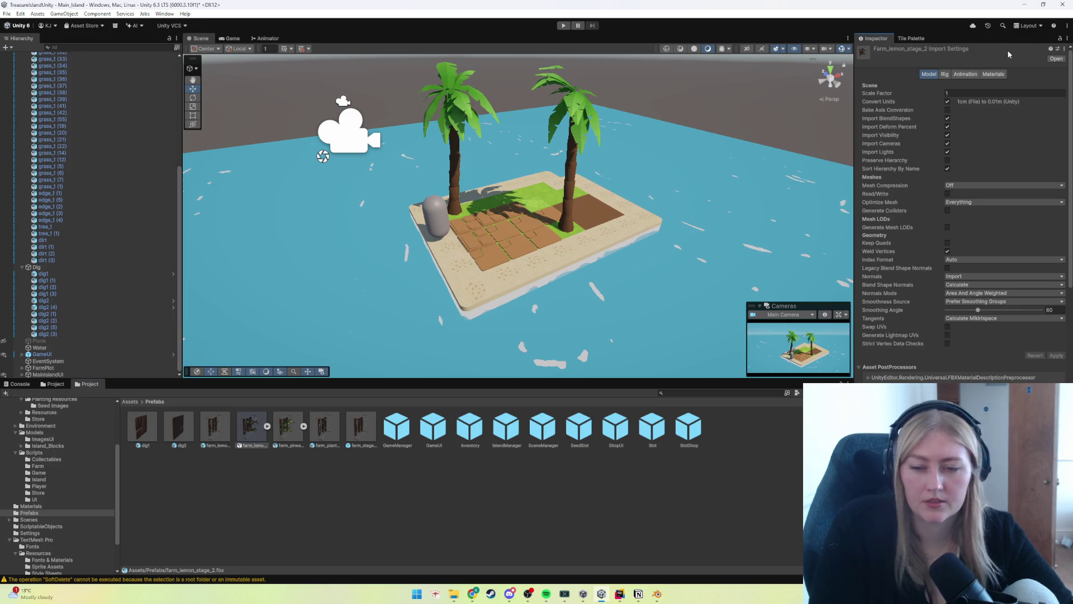
pyautogui.moveTo(251, 428); pyautogui.dragTo(512, 251)
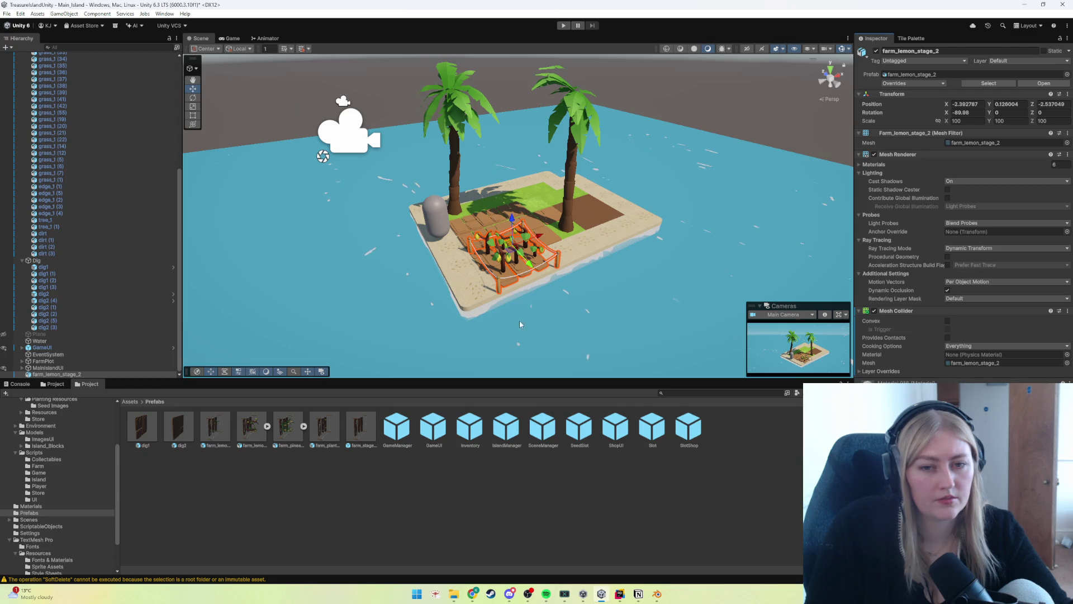
pyautogui.scroll(5, 514, 326)
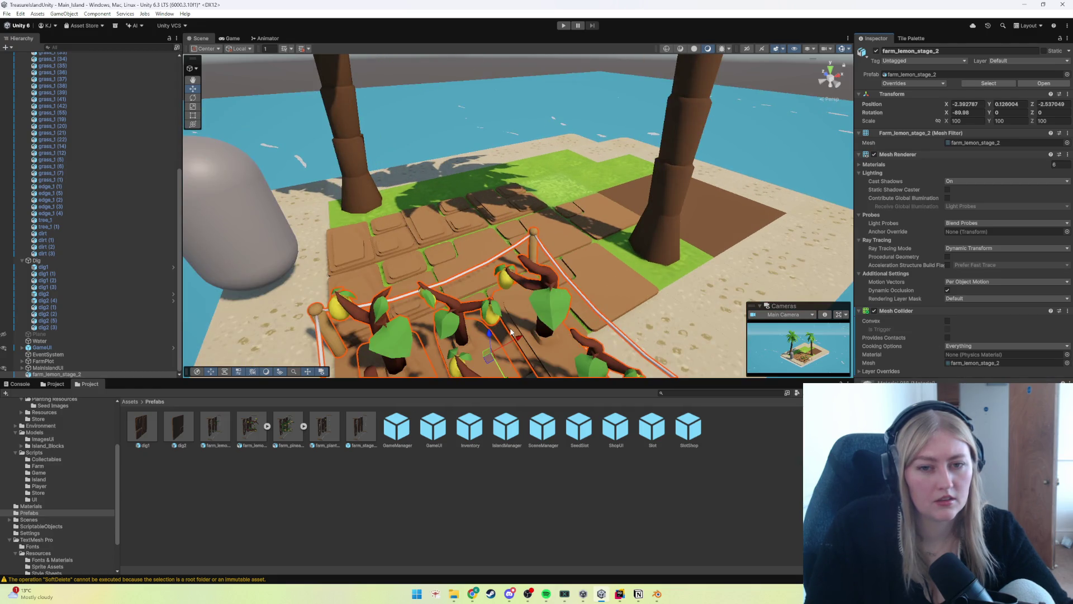
pyautogui.scroll(-5, 623, 344)
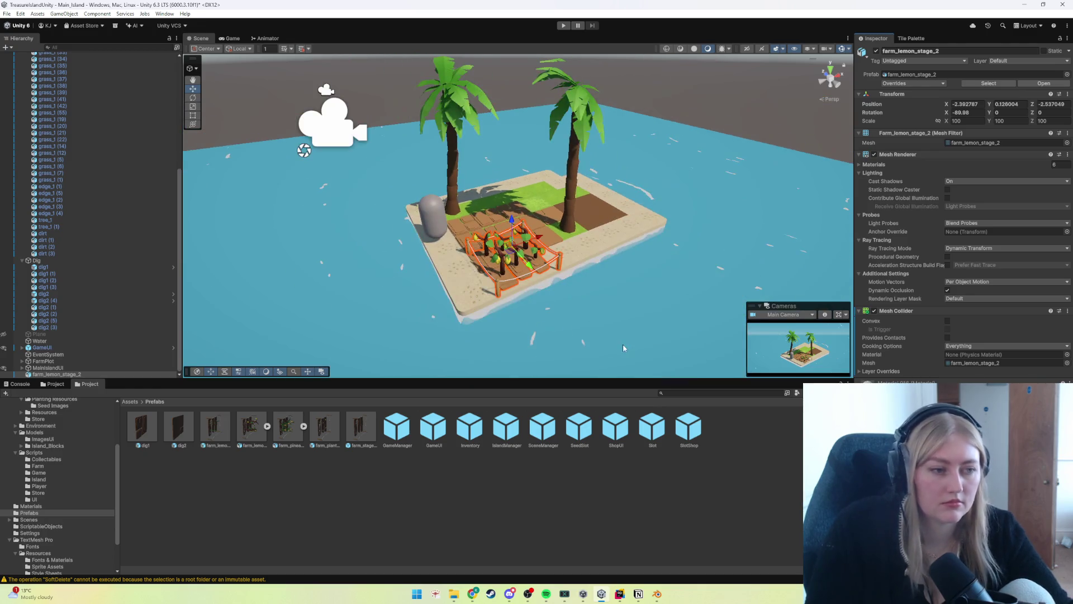
pyautogui.click(930, 84)
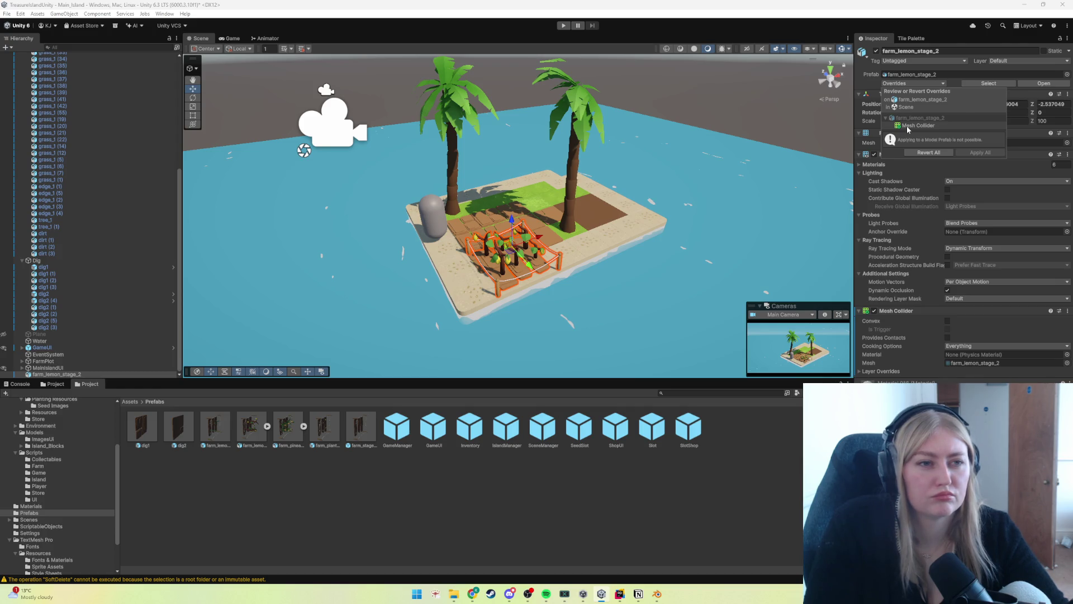
pyautogui.click(908, 127)
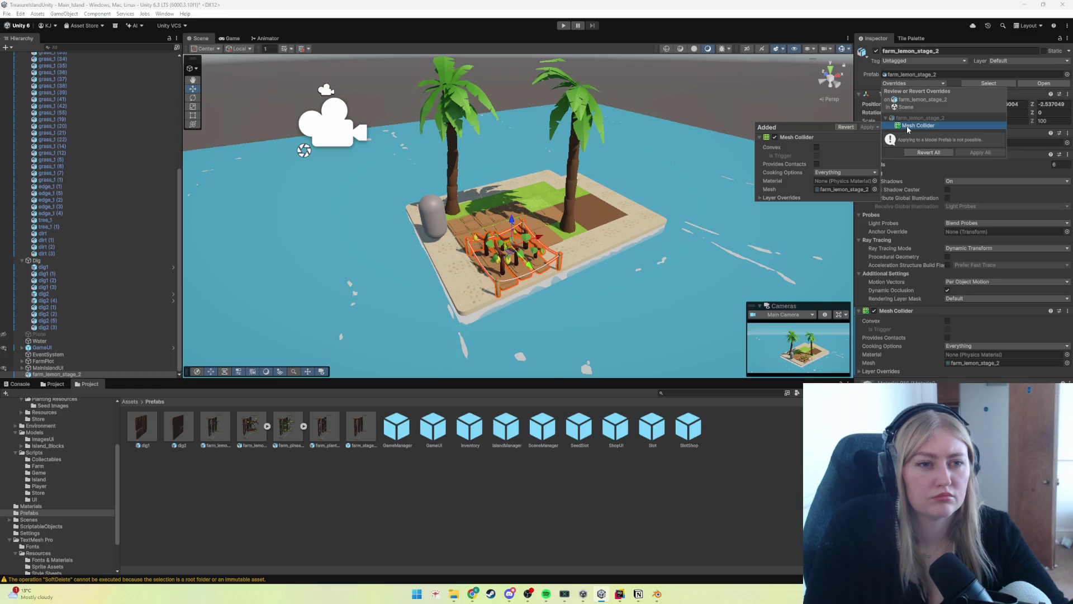
pyautogui.click(933, 139)
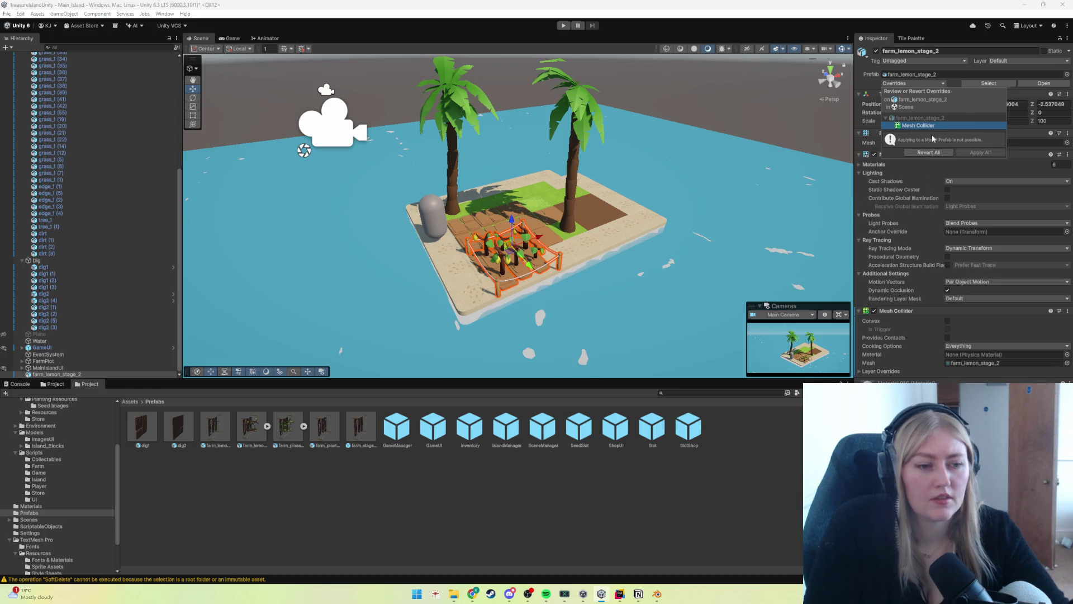
pyautogui.click(928, 152)
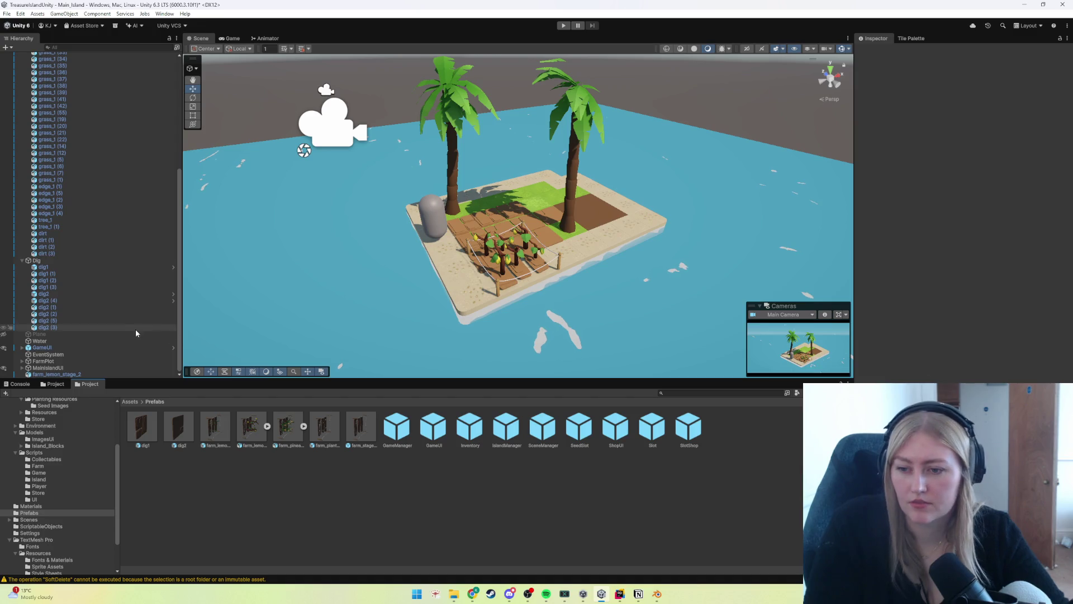
pyautogui.click(82, 374)
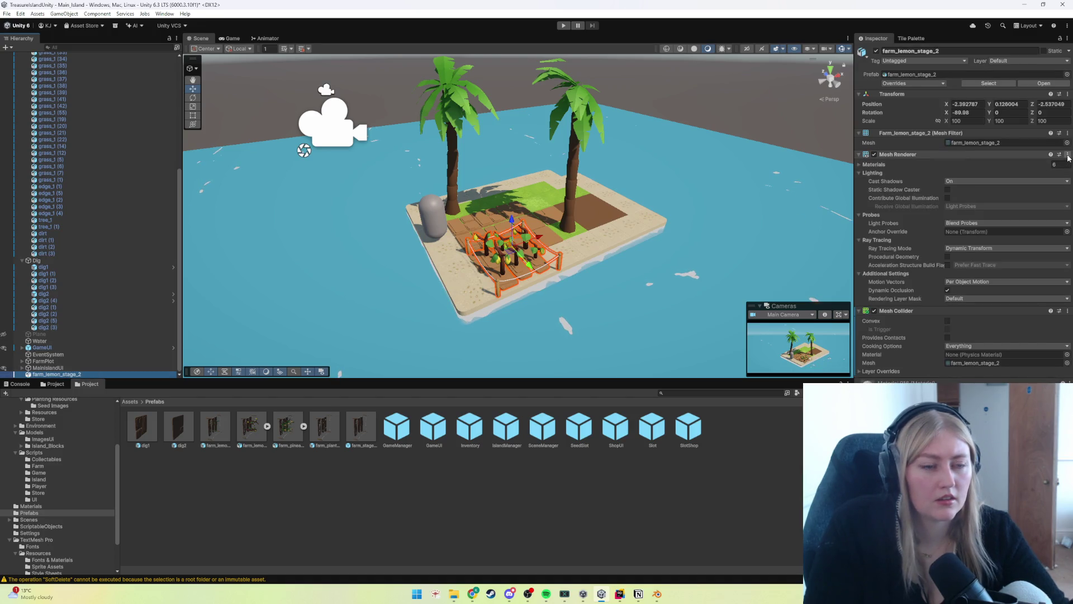
pyautogui.click(1068, 310)
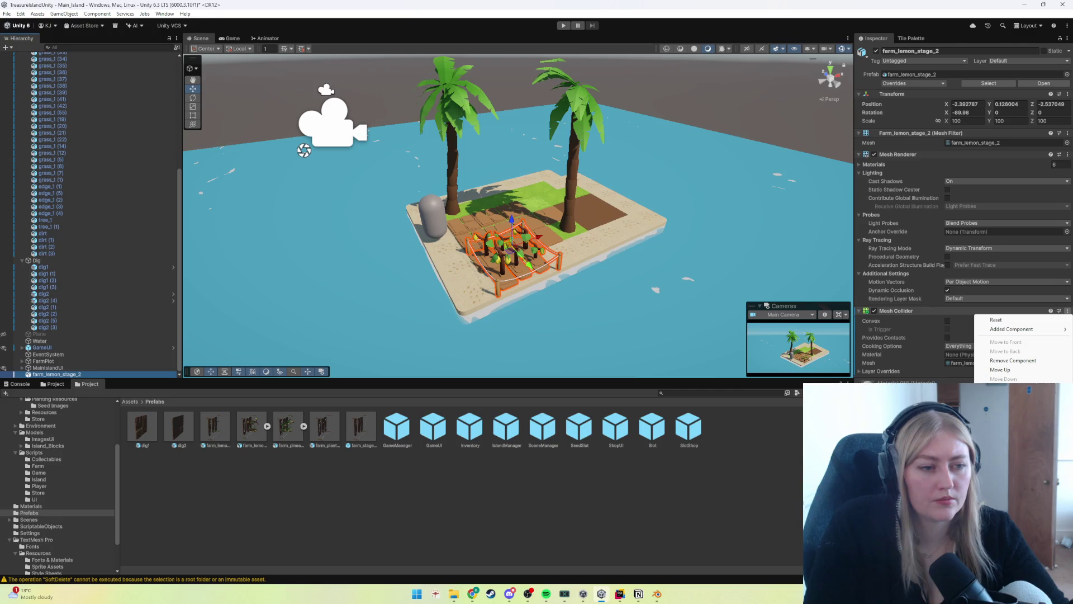
pyautogui.click(730, 450)
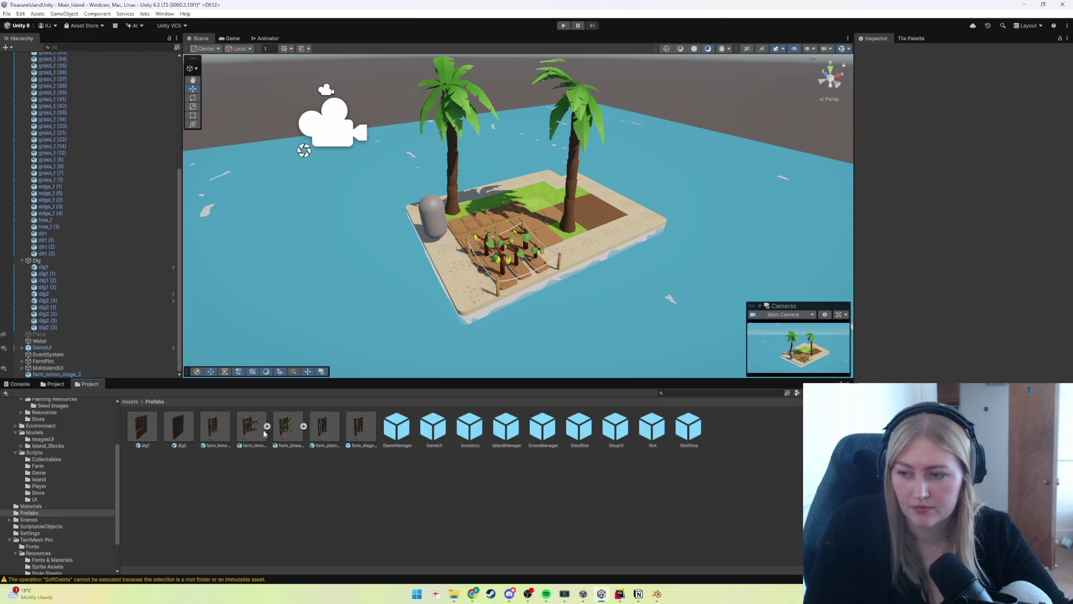
pyautogui.click(123, 374)
pyautogui.press('Delete')
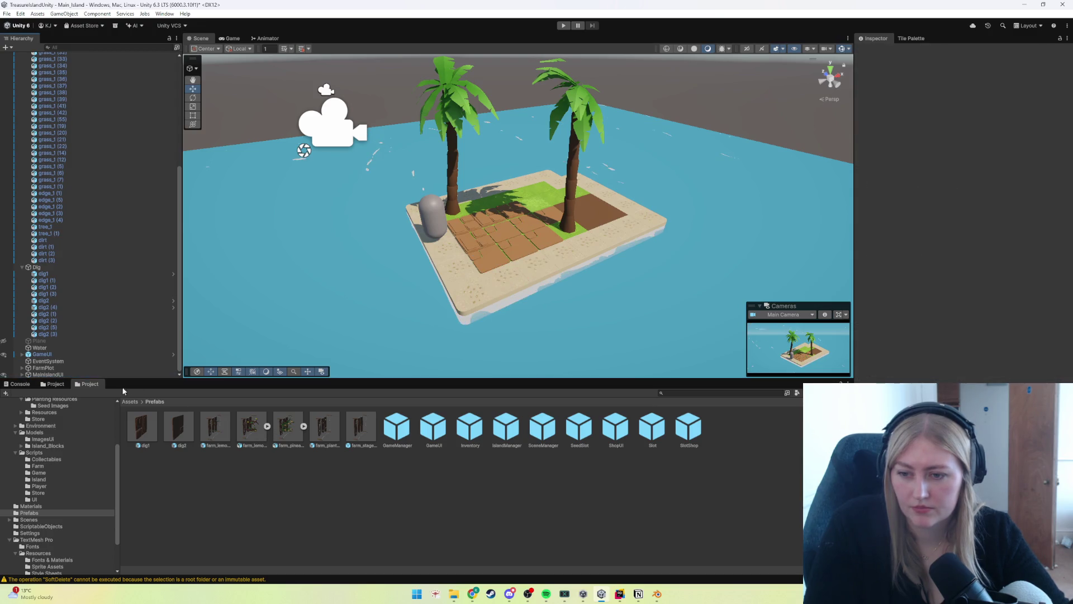
# Step: Place a farm_lemon_stage_1 plot on the island and a farm_lemon_stage_2 plot beside it
pyautogui.moveTo(215, 427)
pyautogui.mouseDown()
pyautogui.moveTo(509, 249)
pyautogui.moveTo(506, 212)
pyautogui.mouseUp()
pyautogui.click(891, 83)
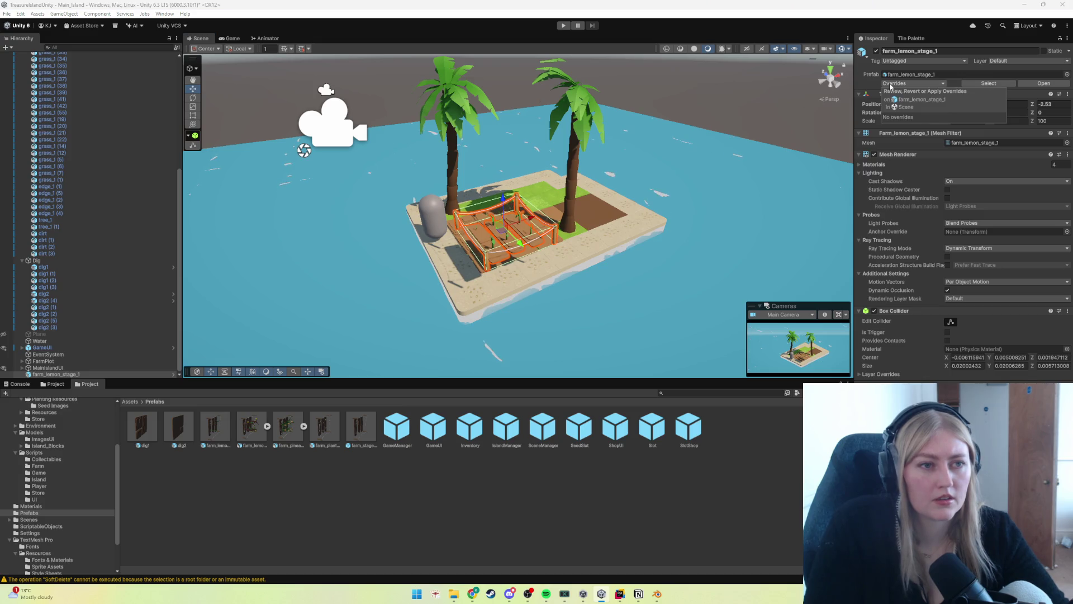
pyautogui.click(910, 365)
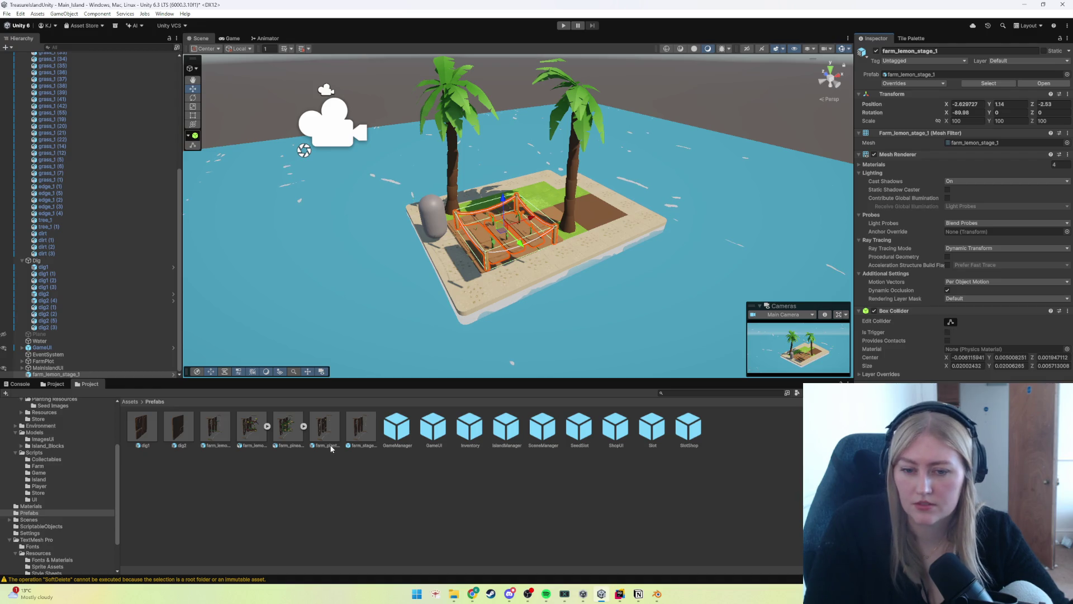
pyautogui.moveTo(245, 438)
pyautogui.mouseDown()
pyautogui.moveTo(576, 246)
pyautogui.moveTo(586, 254)
pyautogui.moveTo(630, 235)
pyautogui.mouseUp()
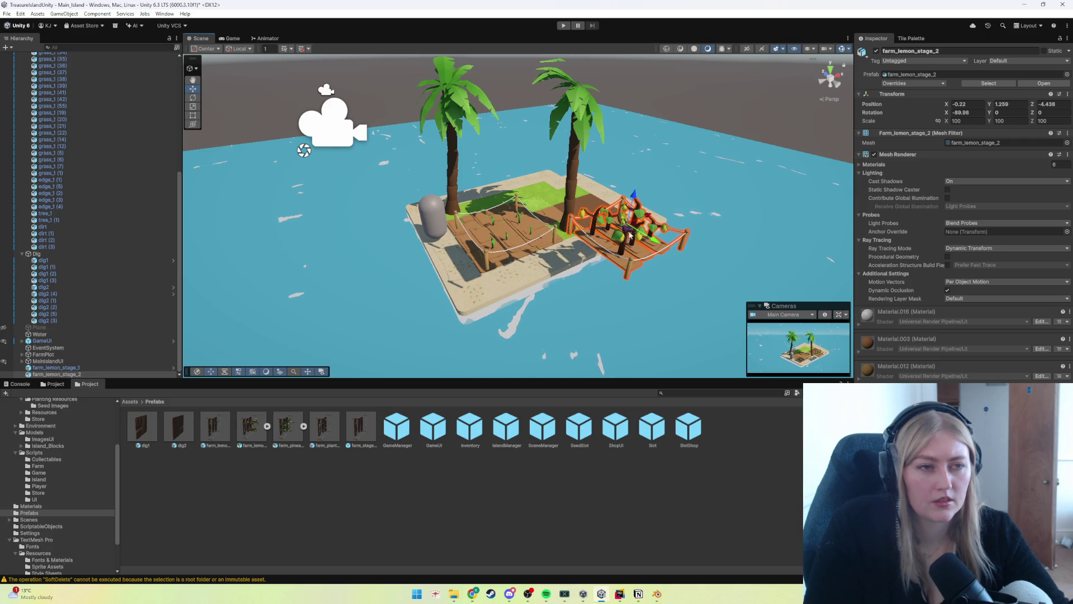
# Step: Inspect the lemon plots and grass_1 (28) tile, reviewing the lemon crop's prefab overrides
pyautogui.click(544, 242)
pyautogui.click(544, 236)
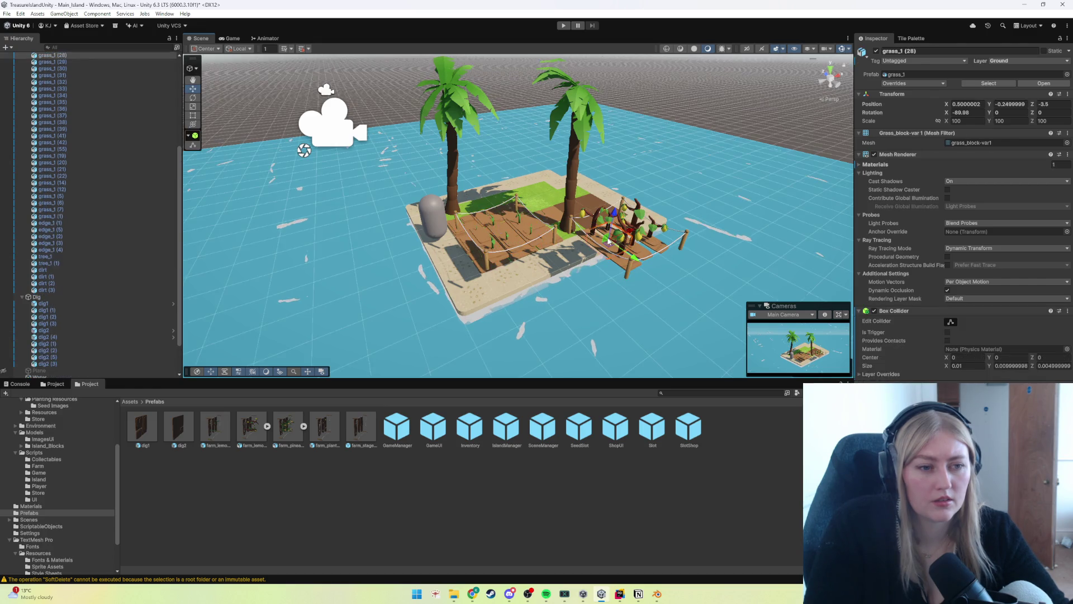
pyautogui.click(552, 233)
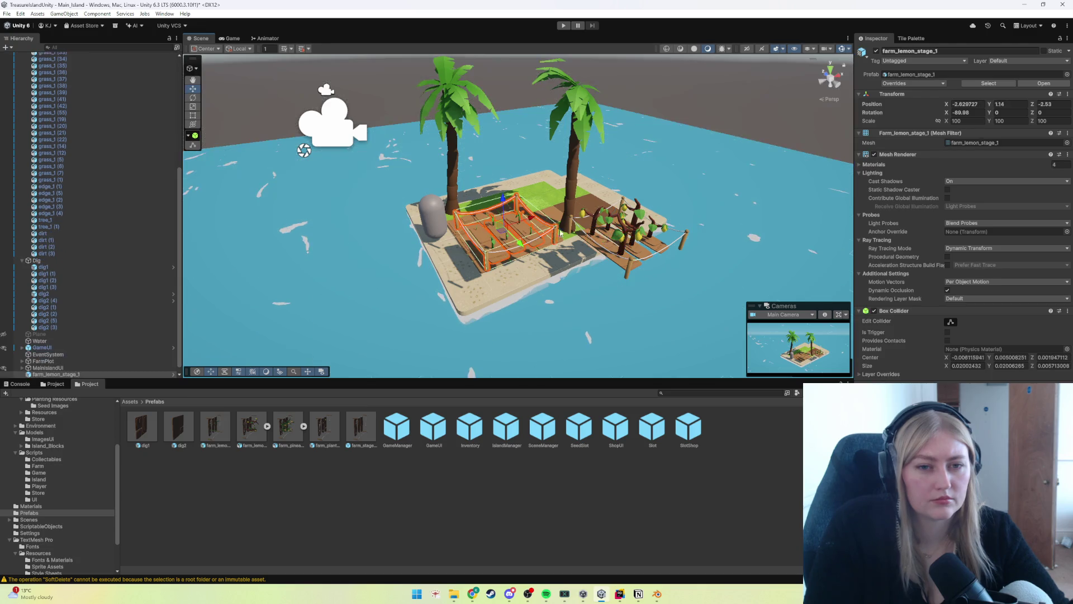
pyautogui.click(639, 218)
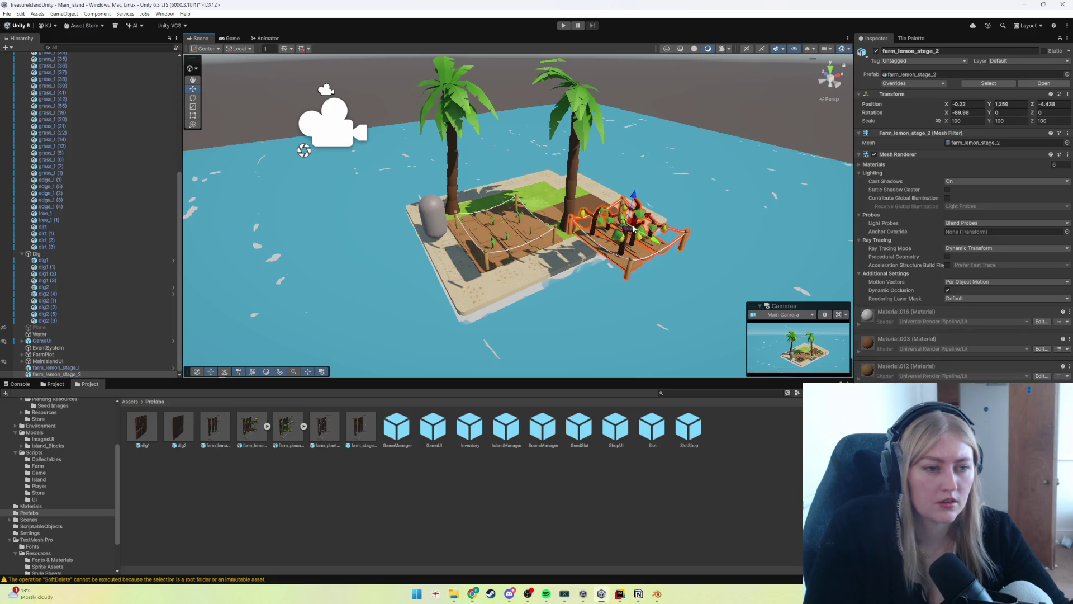
pyautogui.click(555, 235)
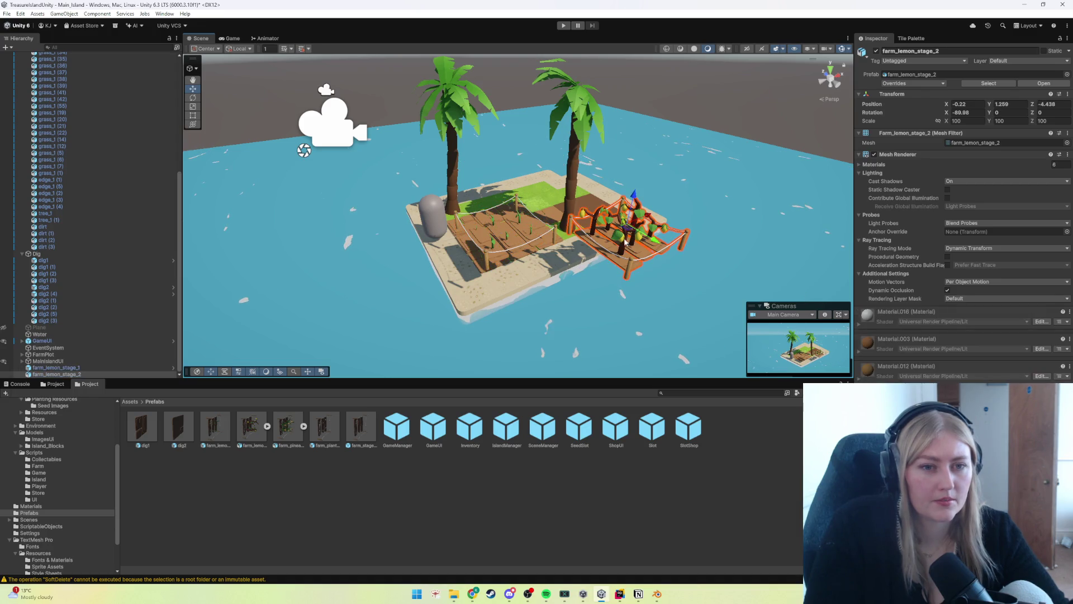
pyautogui.click(623, 258)
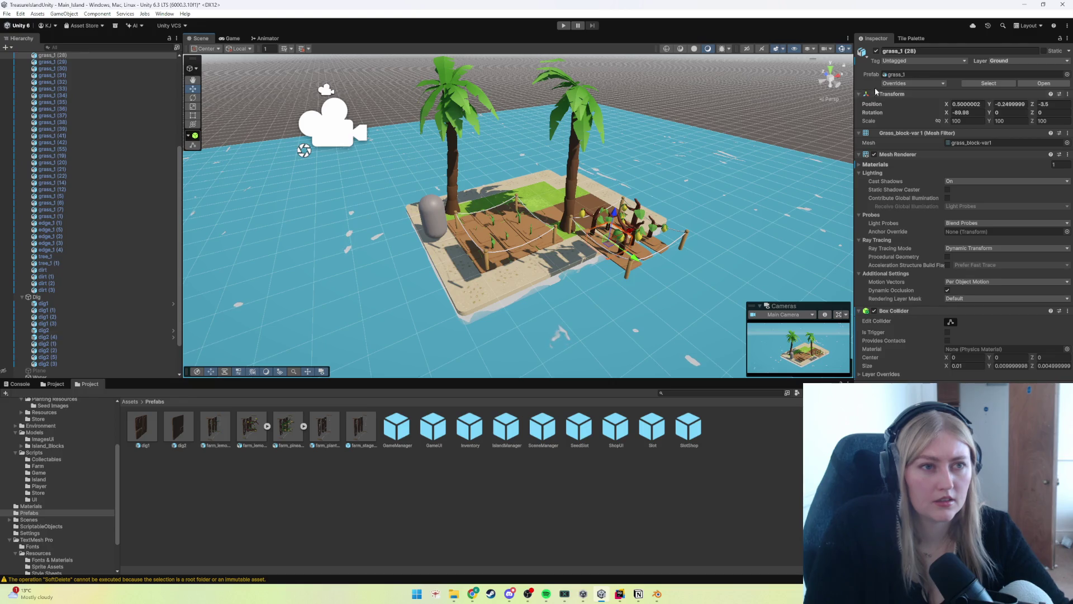
pyautogui.click(893, 83)
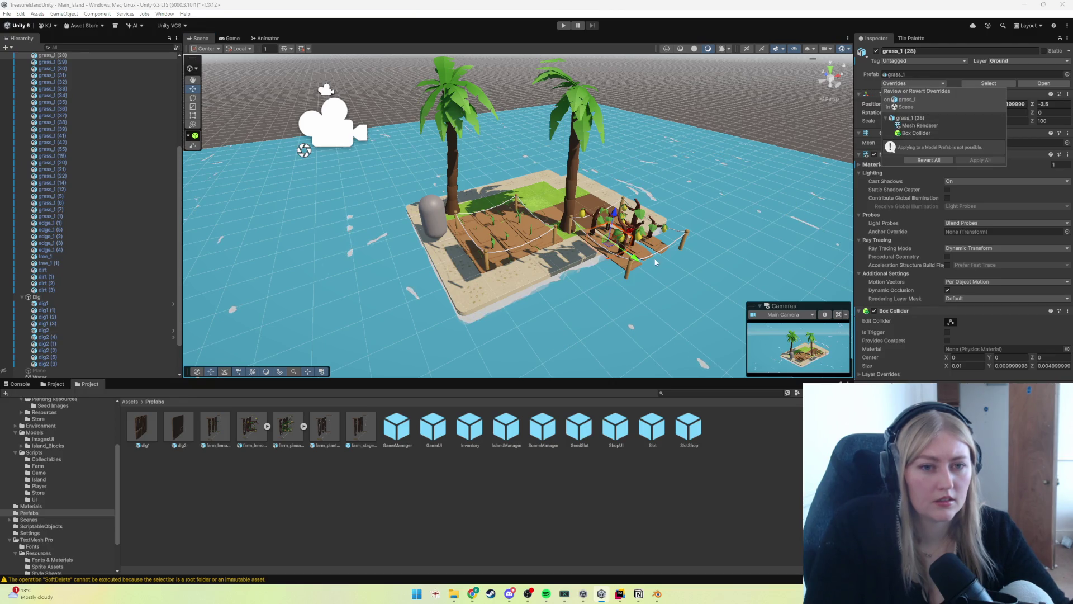
pyautogui.click(931, 83)
pyautogui.hotkey('ctrl', 'z')
pyautogui.click(930, 83)
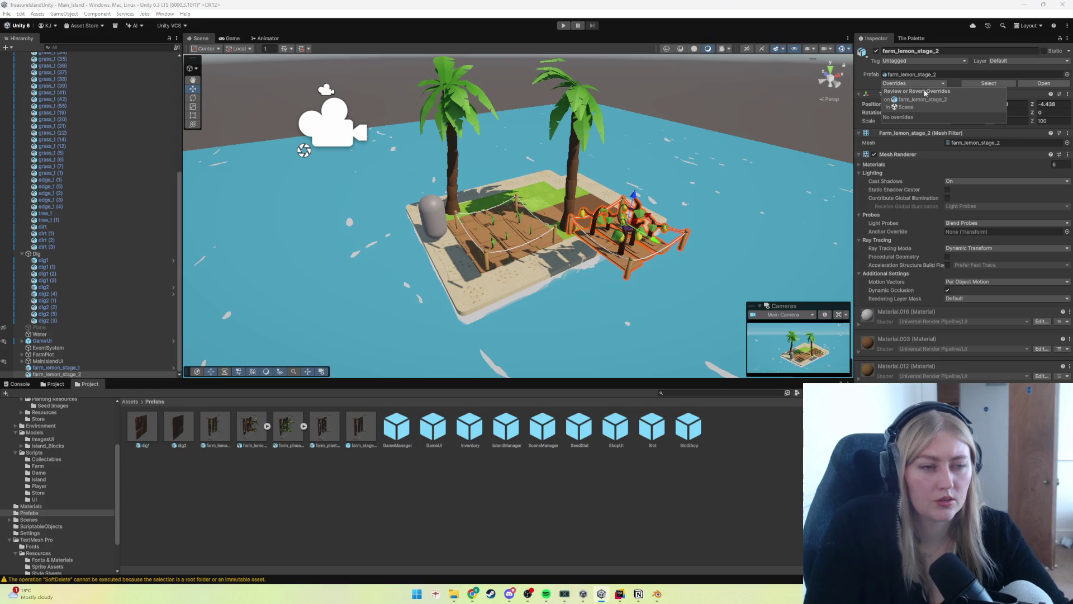
pyautogui.click(1028, 82)
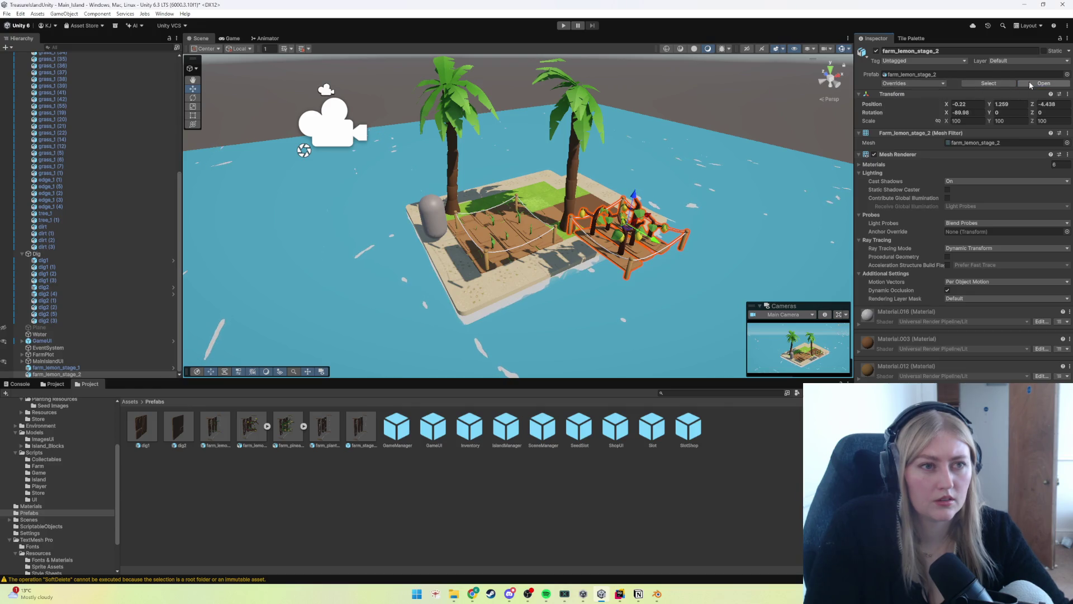
# Step: Delete the lemon crop from the scene and permanently delete the farm_lemon_stage_2 model file
pyautogui.press('Escape')
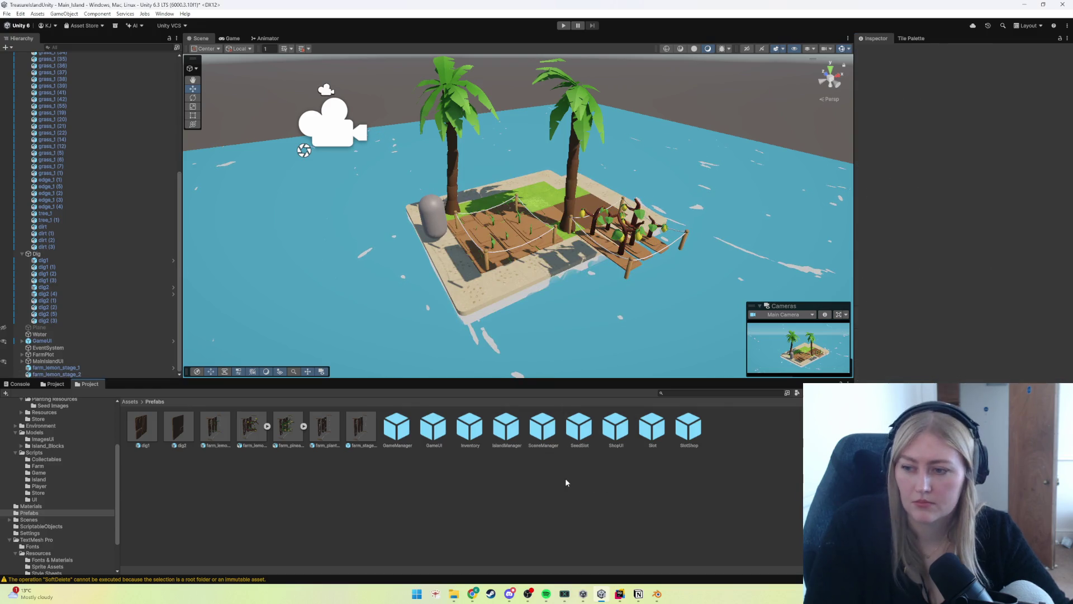
pyautogui.press('Delete')
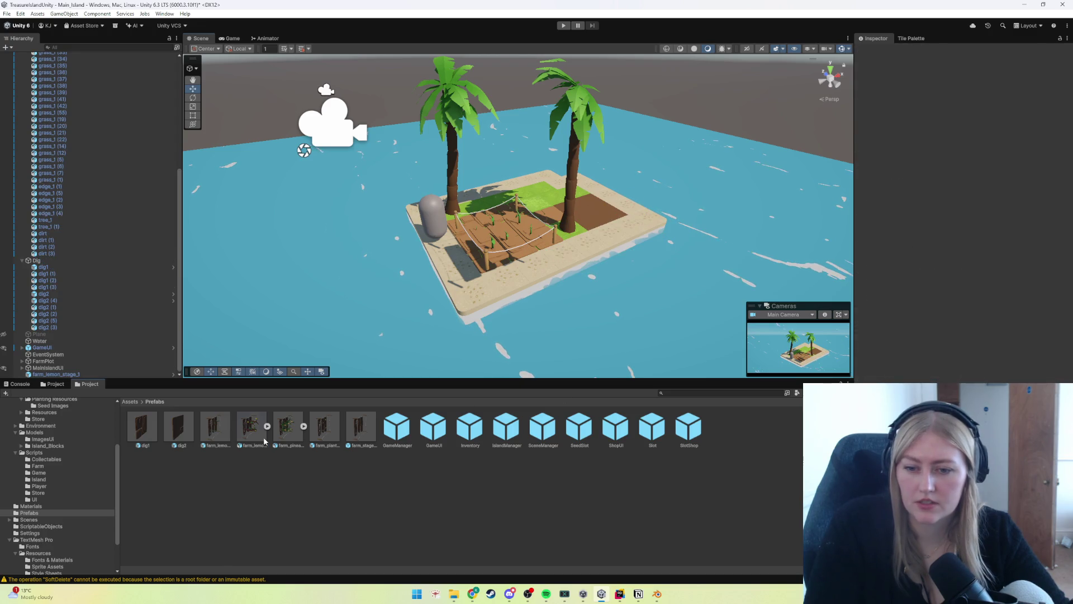
pyautogui.click(263, 437)
pyautogui.press('Delete')
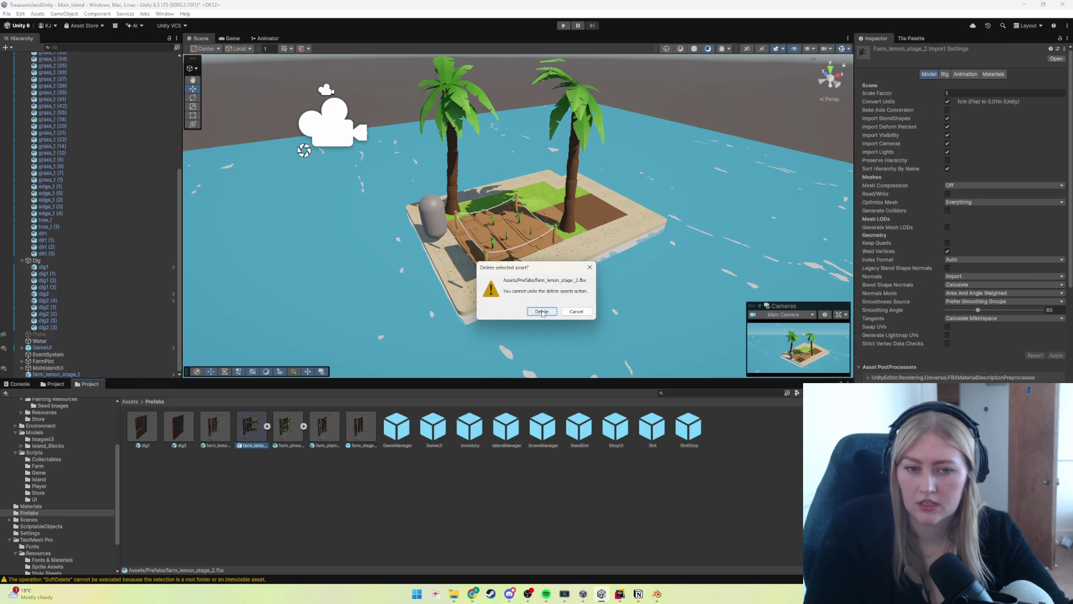
pyautogui.click(542, 312)
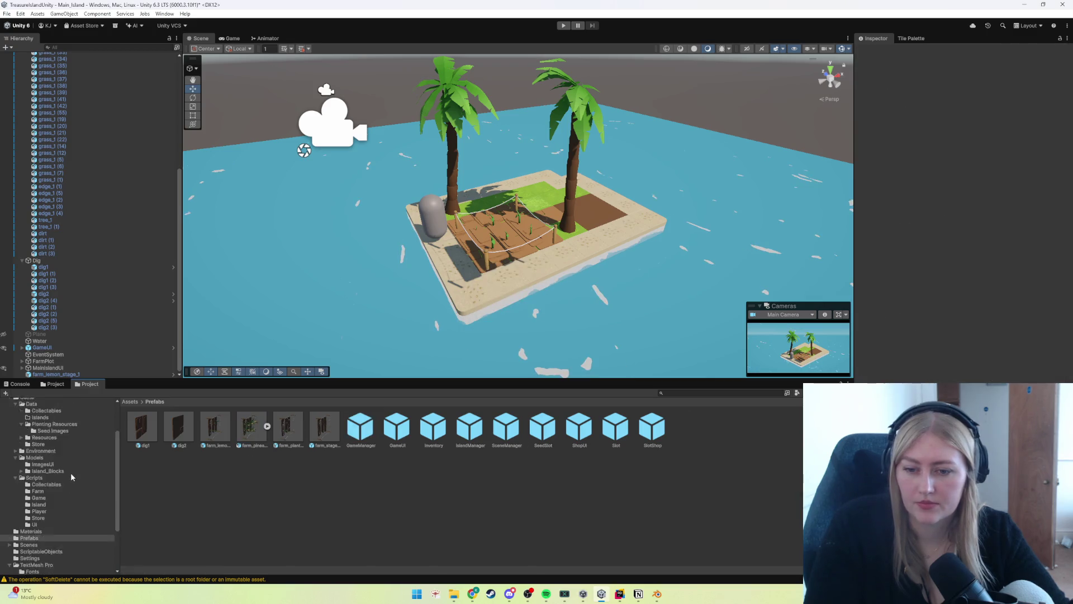
# Step: Browse from Assets through Prefabs into Assets/Game/Models/Island_Blocks to list its block models
pyautogui.click(26, 434)
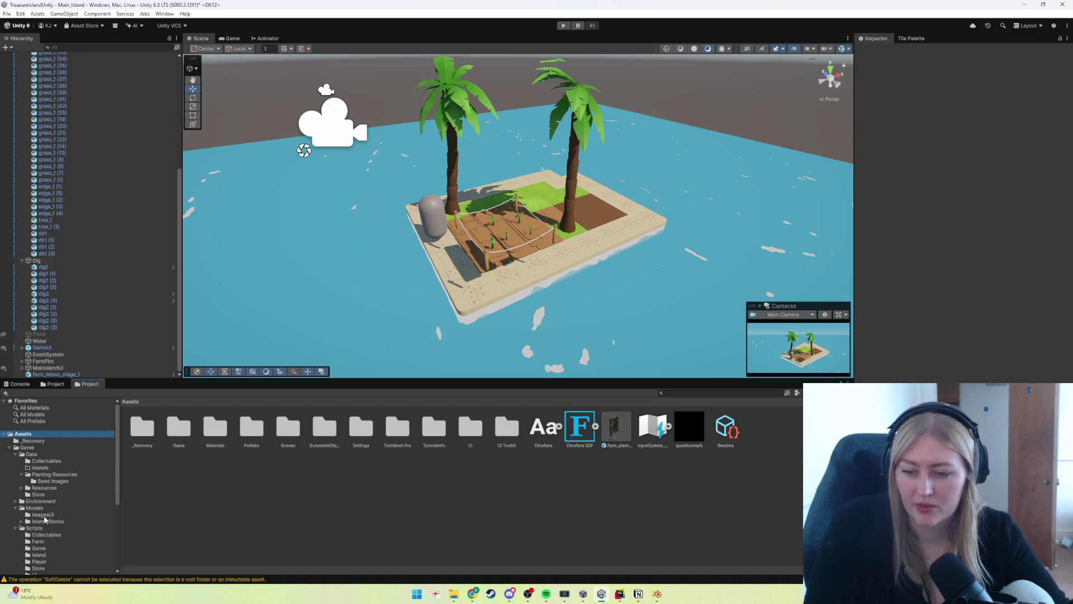
pyautogui.click(72, 520)
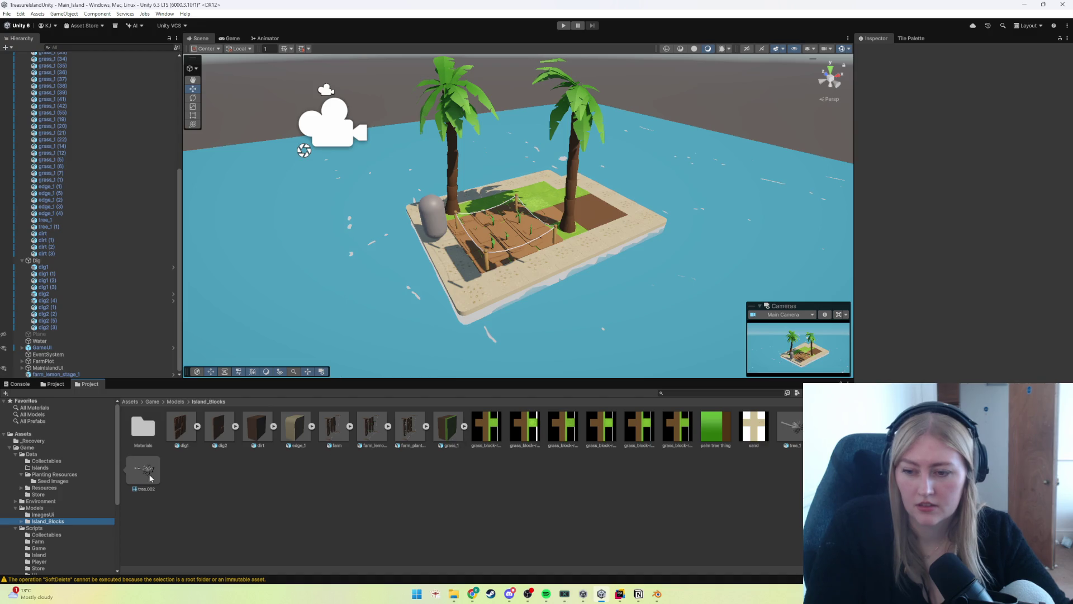
pyautogui.scroll(-3, 58, 532)
pyautogui.scroll(2, 56, 528)
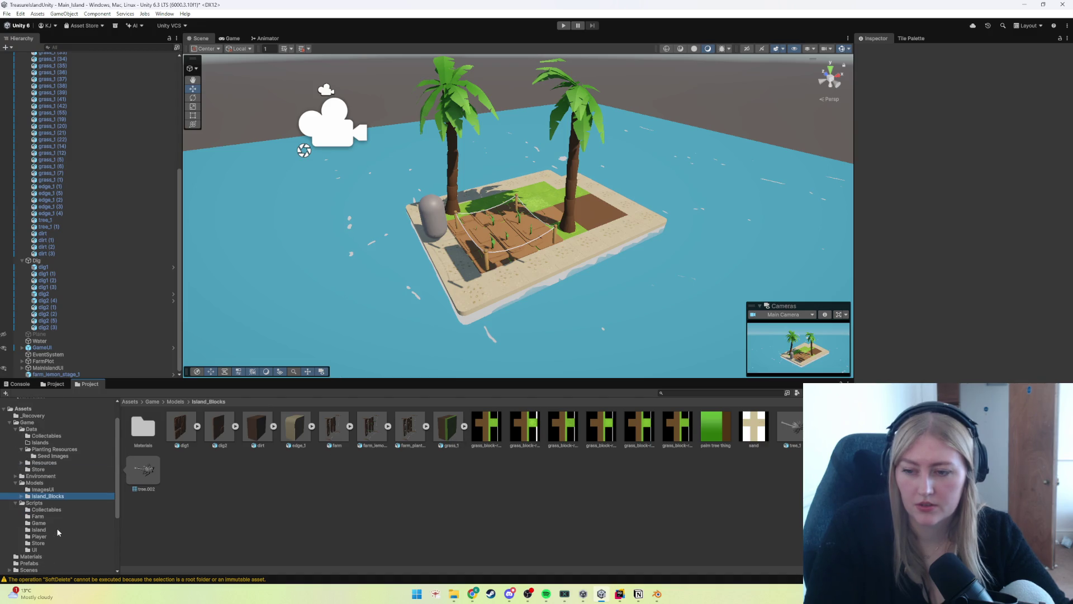
pyautogui.click(22, 409)
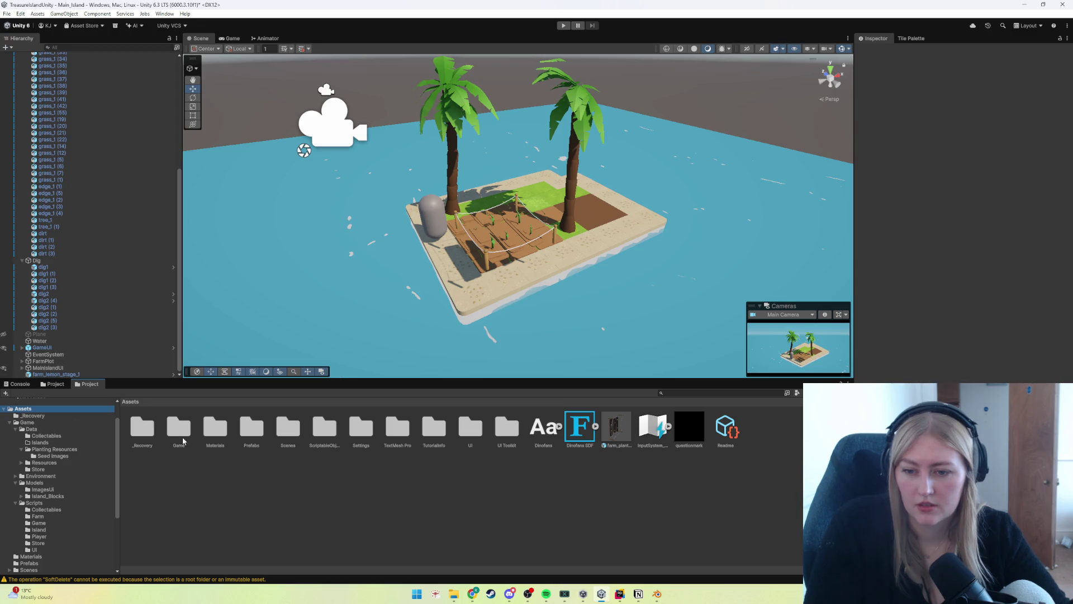
pyautogui.doubleClick(252, 429)
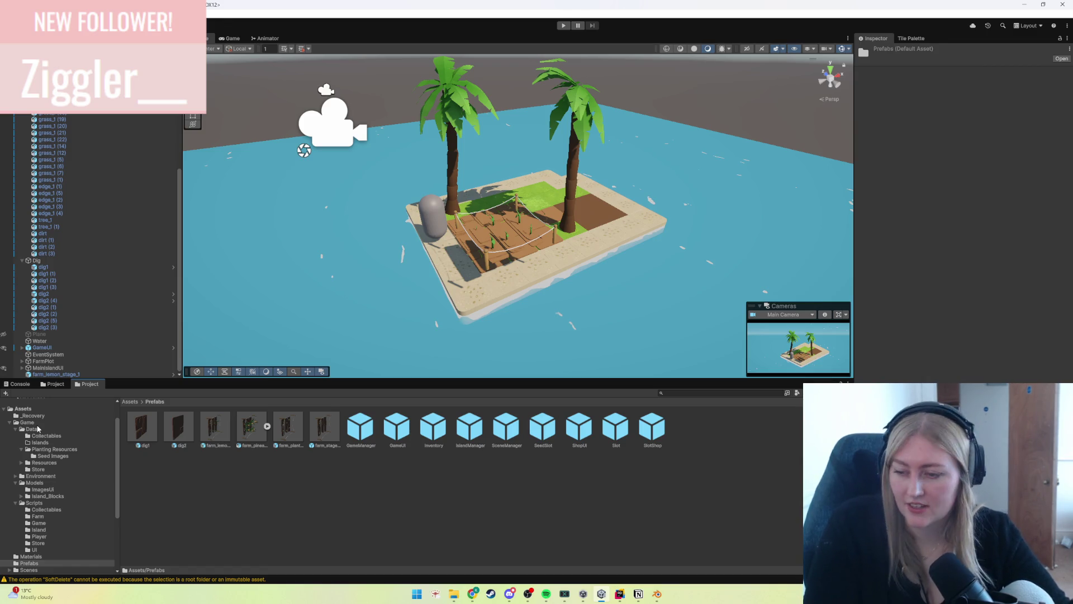
pyautogui.click(35, 482)
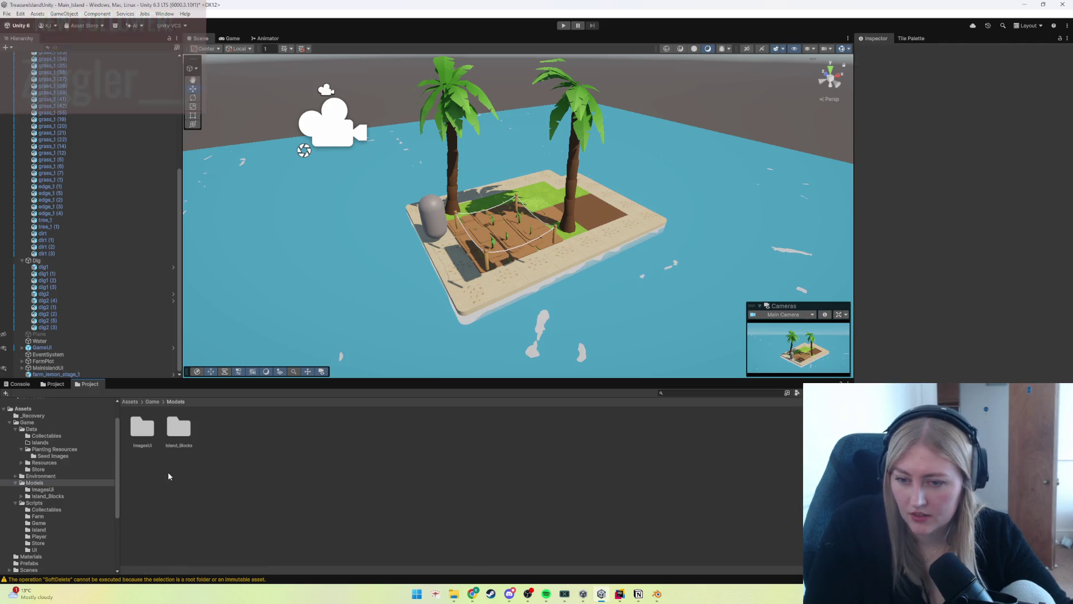
pyautogui.click(42, 496)
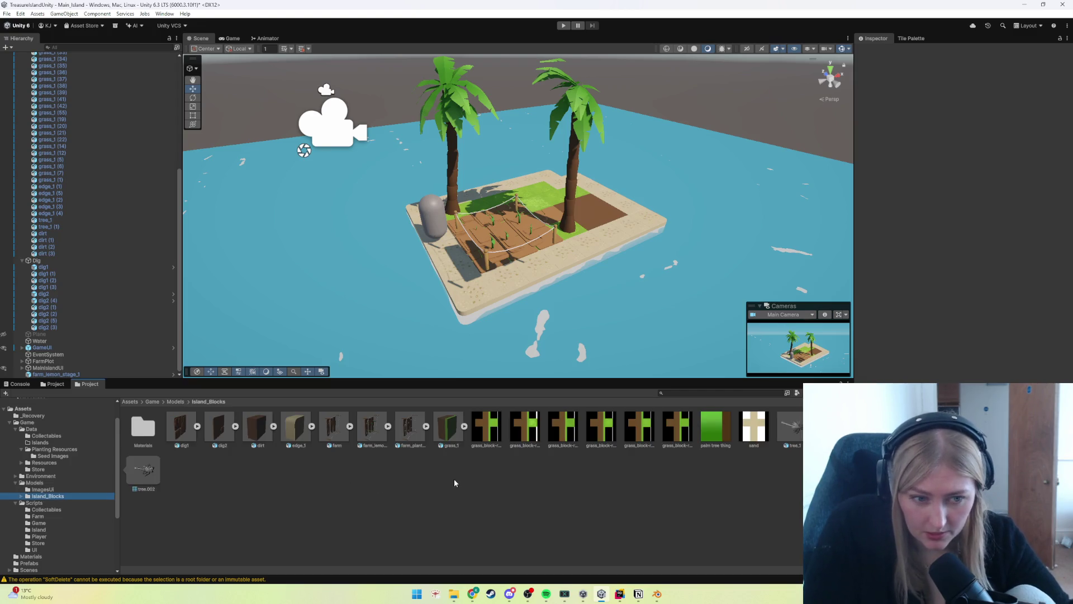
pyautogui.click(454, 594)
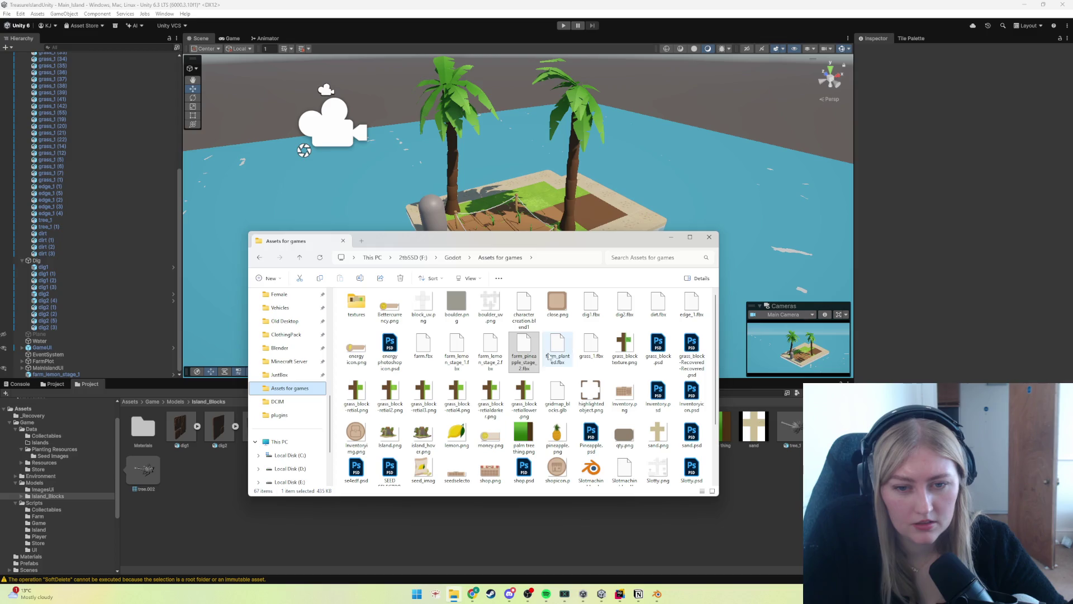
# Step: Drag farm_lemon_stage_2.fbx into Island_Blocks, then drop it at the island's near corner
pyautogui.moveTo(495, 365); pyautogui.dragTo(172, 524)
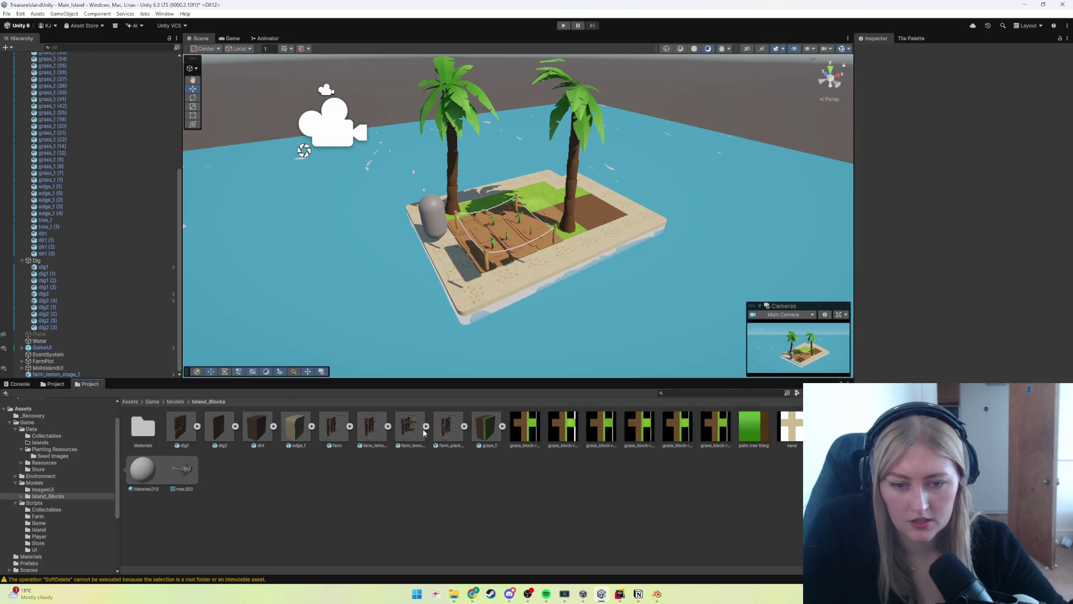
pyautogui.click(417, 429)
pyautogui.scroll(-3, 961, 224)
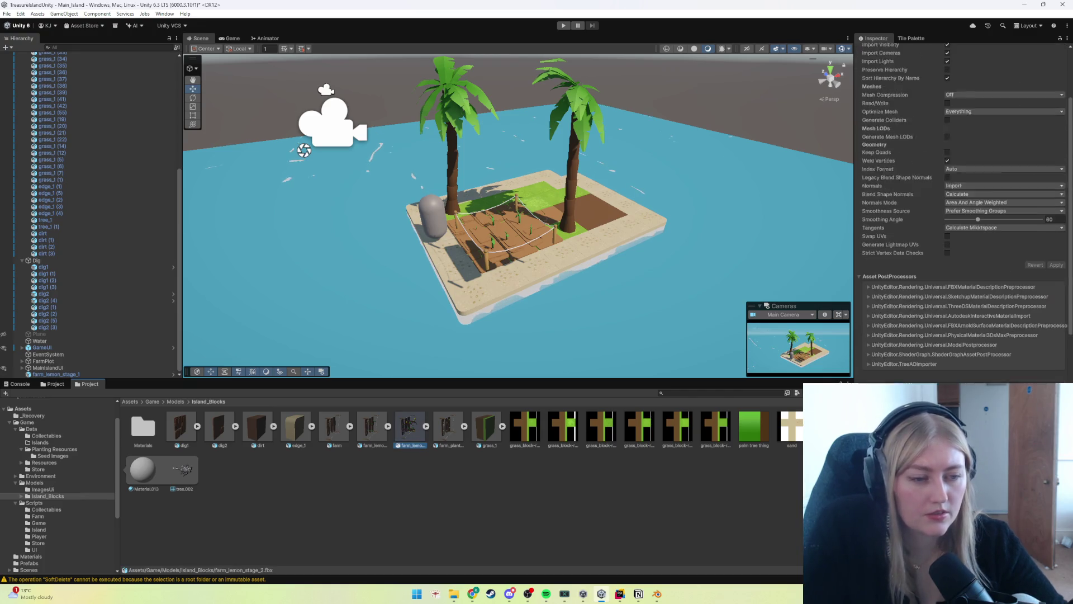
pyautogui.scroll(3, 962, 223)
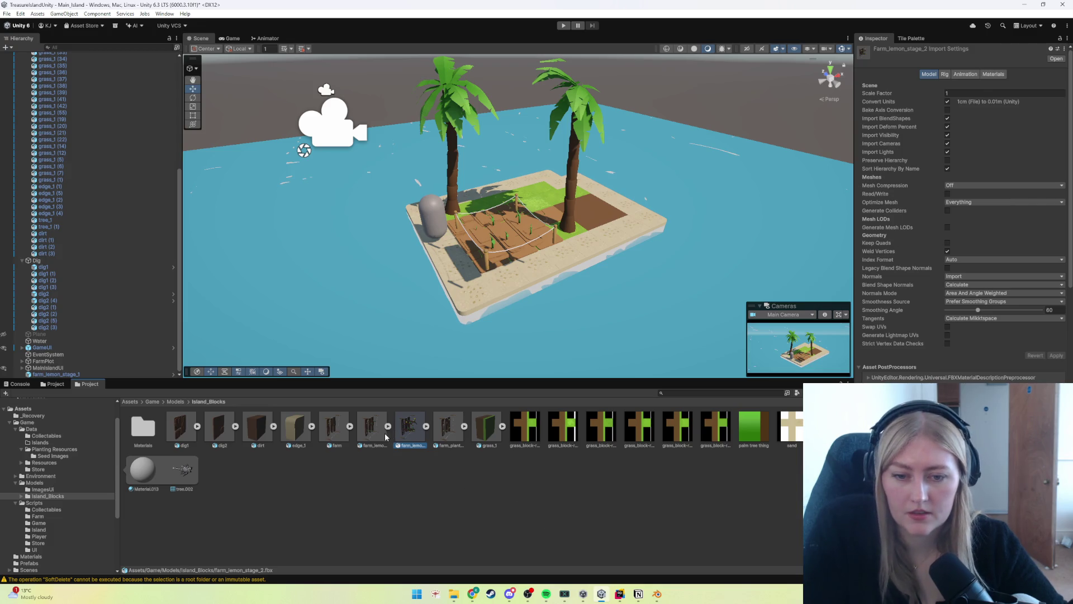
pyautogui.moveTo(411, 438)
pyautogui.mouseDown()
pyautogui.moveTo(453, 302)
pyautogui.moveTo(494, 292)
pyautogui.mouseUp()
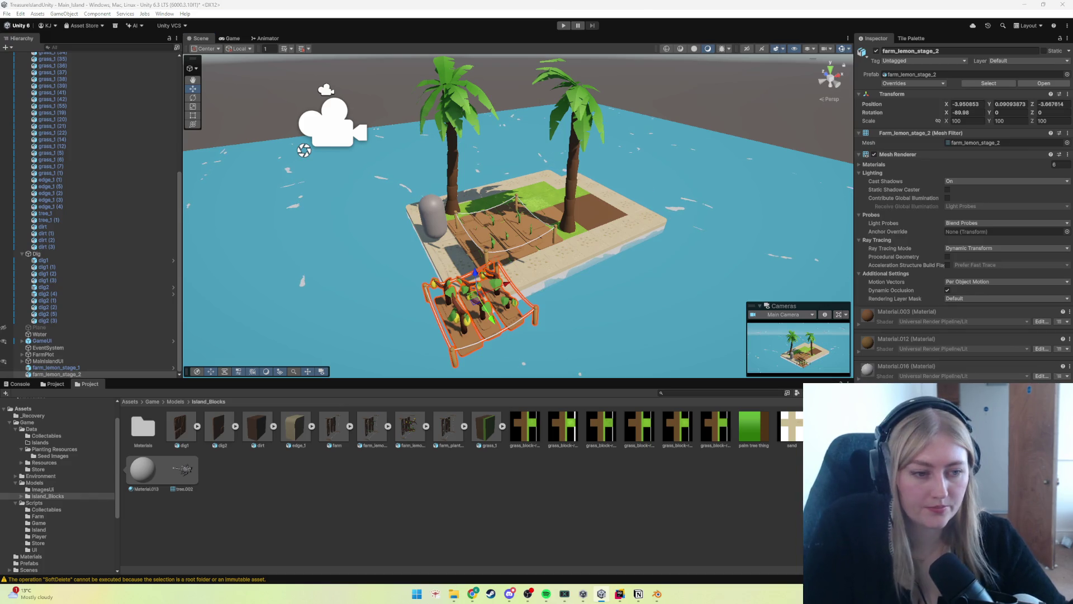
# Step: Add a Box Collider to the farm_lemon_stage_2 plot and drag its model onto Prefabs
pyautogui.click(954, 402)
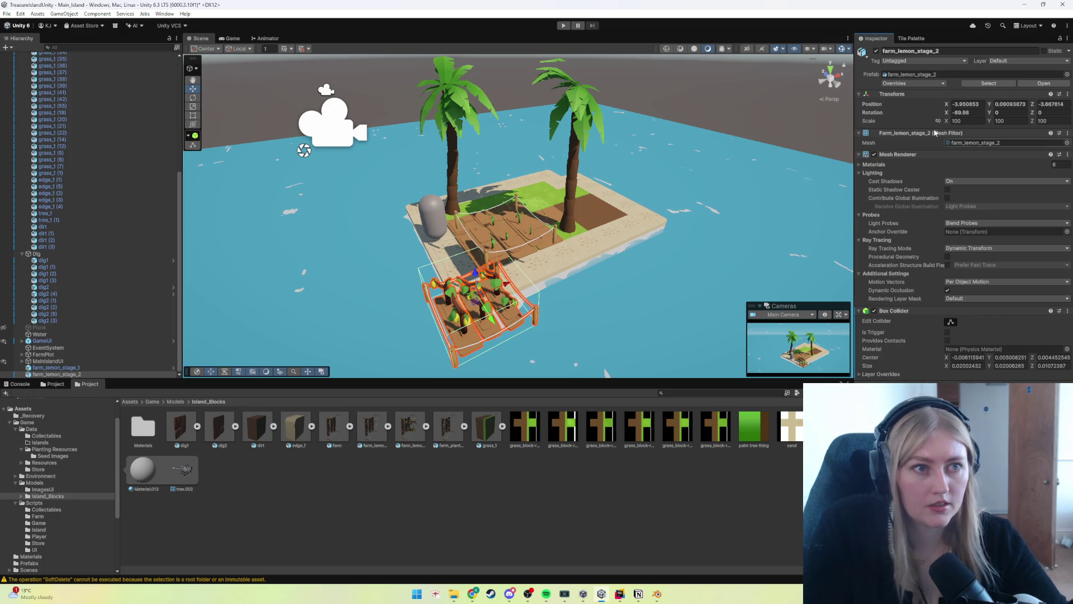
pyautogui.click(918, 81)
pyautogui.click(875, 79)
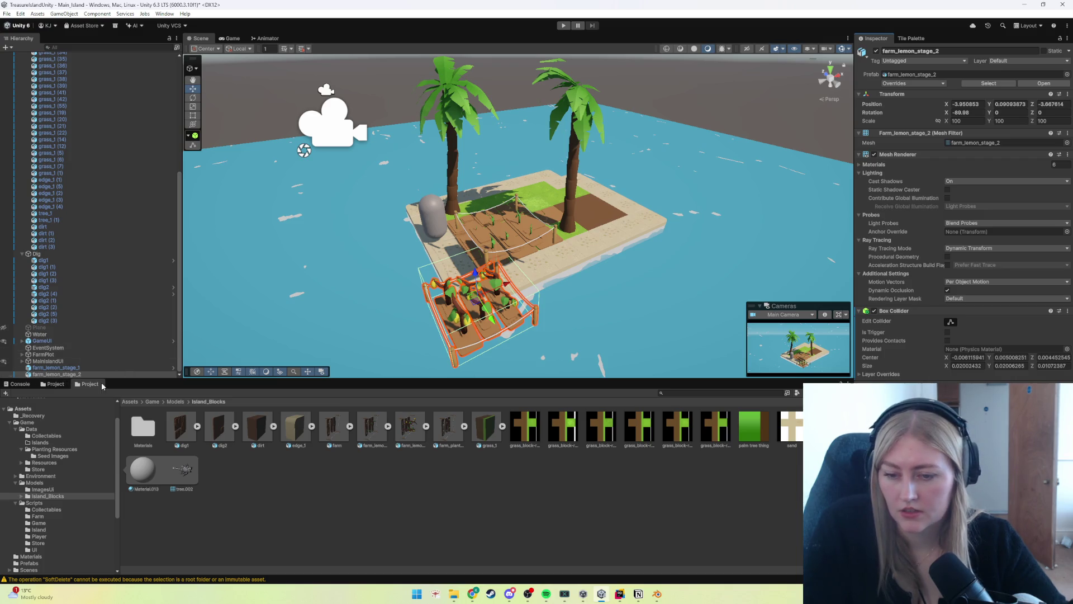
pyautogui.moveTo(411, 433)
pyautogui.mouseDown()
pyautogui.moveTo(232, 478)
pyautogui.moveTo(45, 501)
pyautogui.moveTo(35, 505)
pyautogui.moveTo(31, 565)
pyautogui.mouseUp()
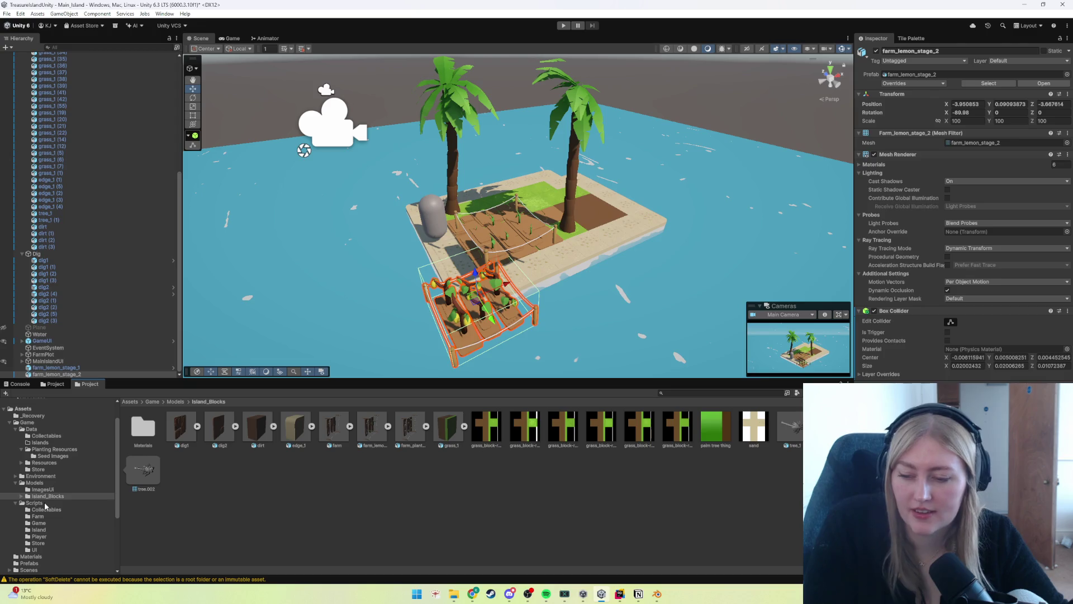
pyautogui.click(29, 563)
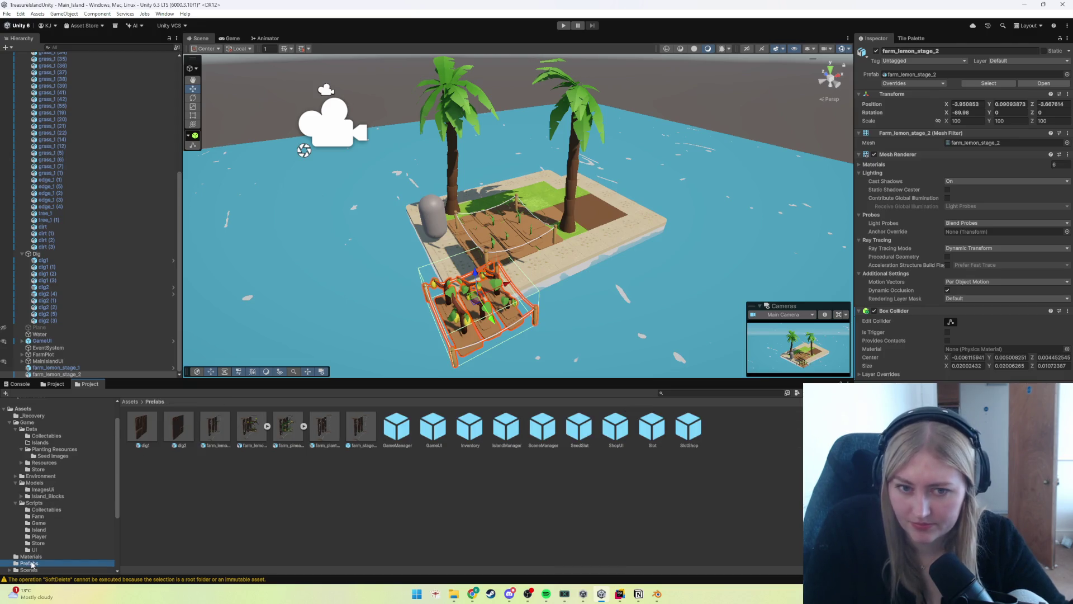
pyautogui.click(469, 315)
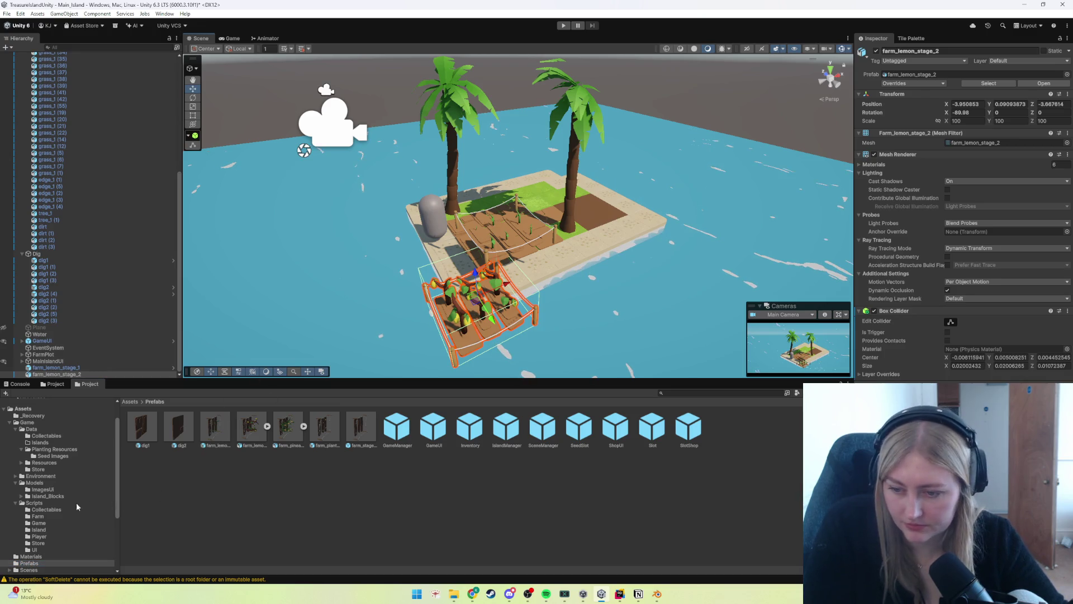
pyautogui.click(253, 430)
pyautogui.scroll(-5, 962, 212)
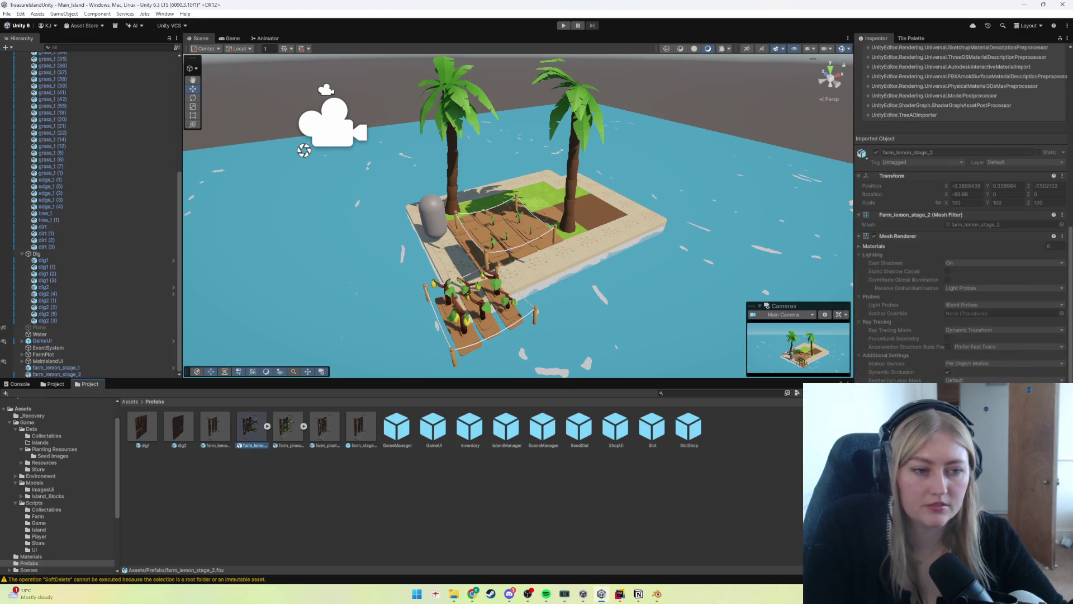
pyautogui.scroll(8, 961, 212)
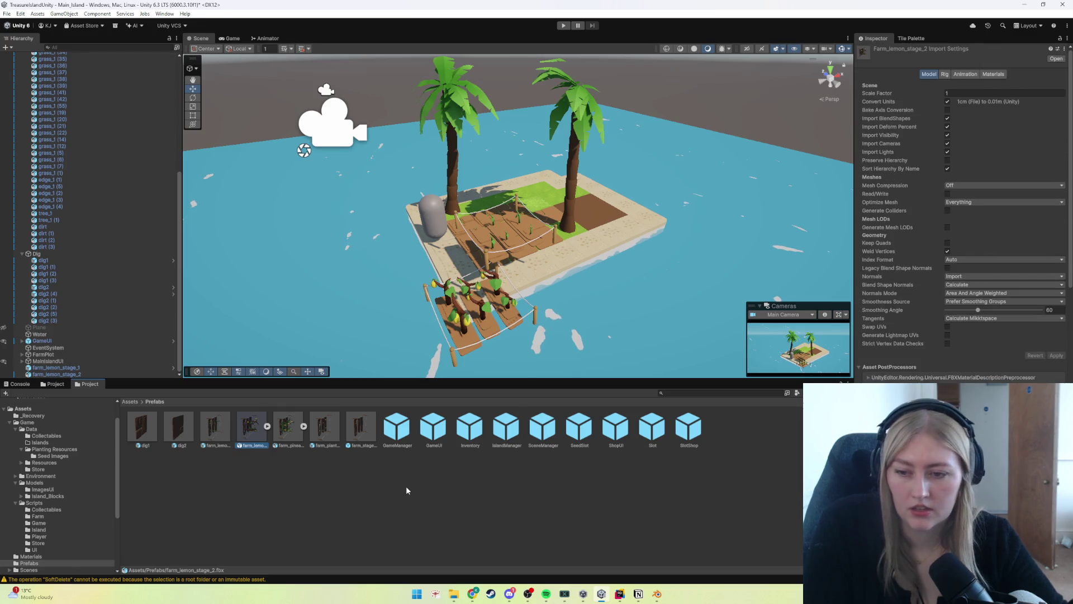
pyautogui.click(55, 374)
pyautogui.click(911, 84)
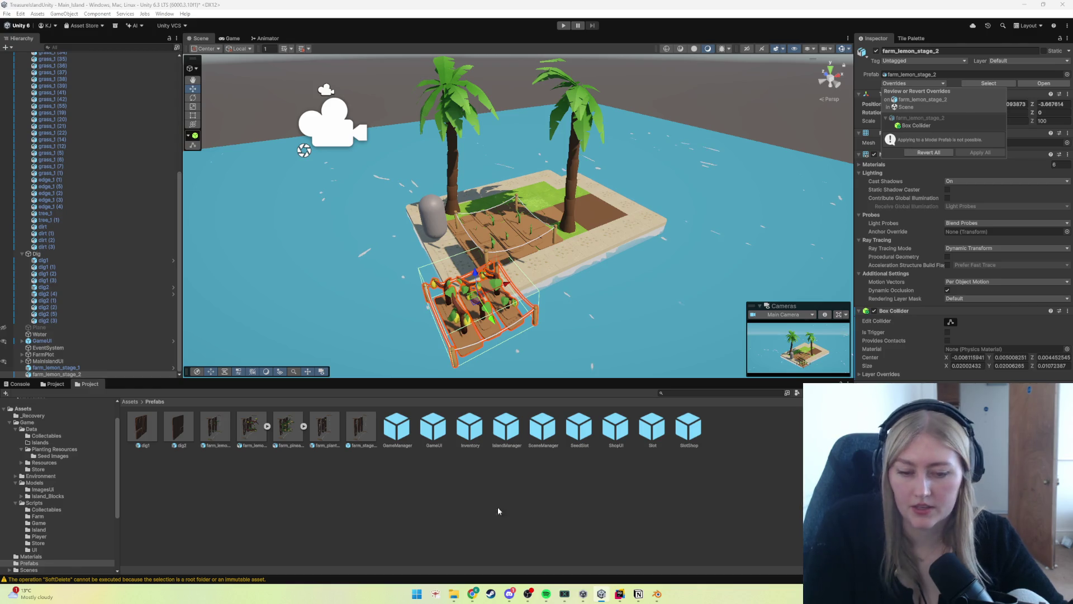
pyautogui.press('Escape')
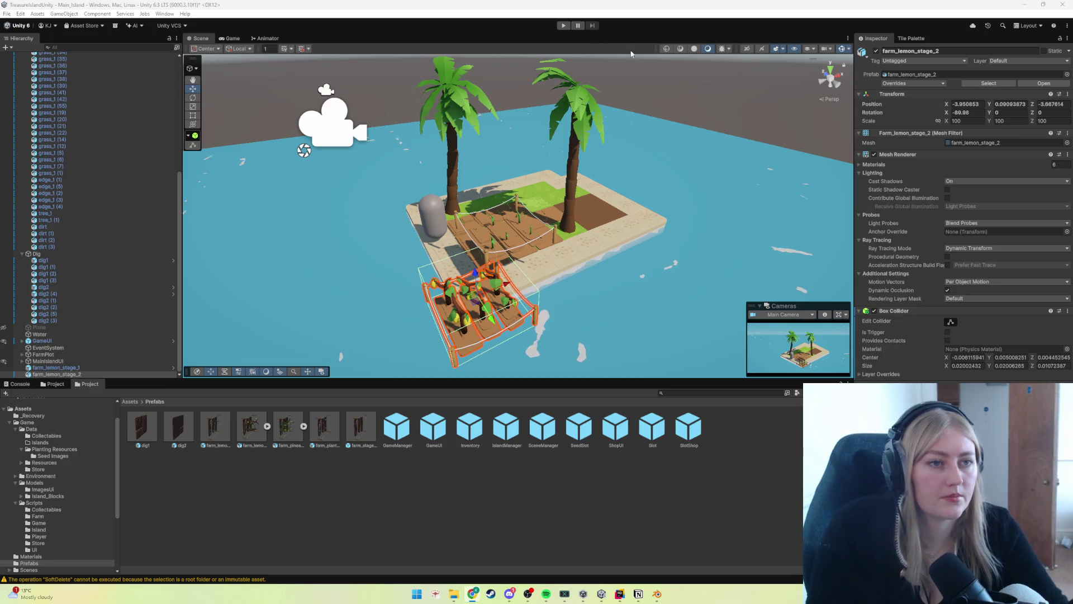
pyautogui.click(934, 85)
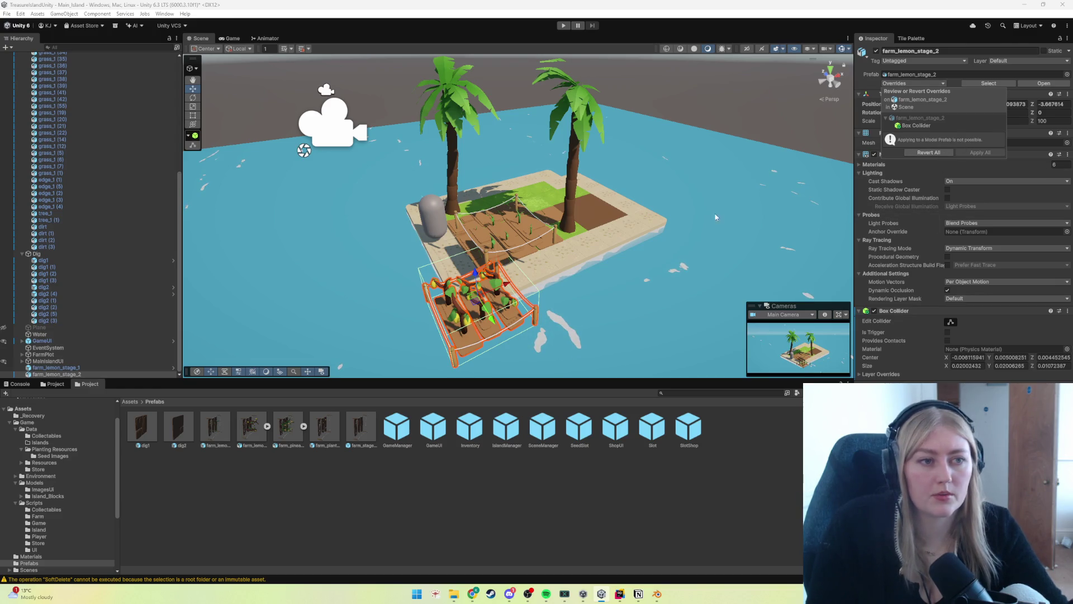
pyautogui.press('Escape')
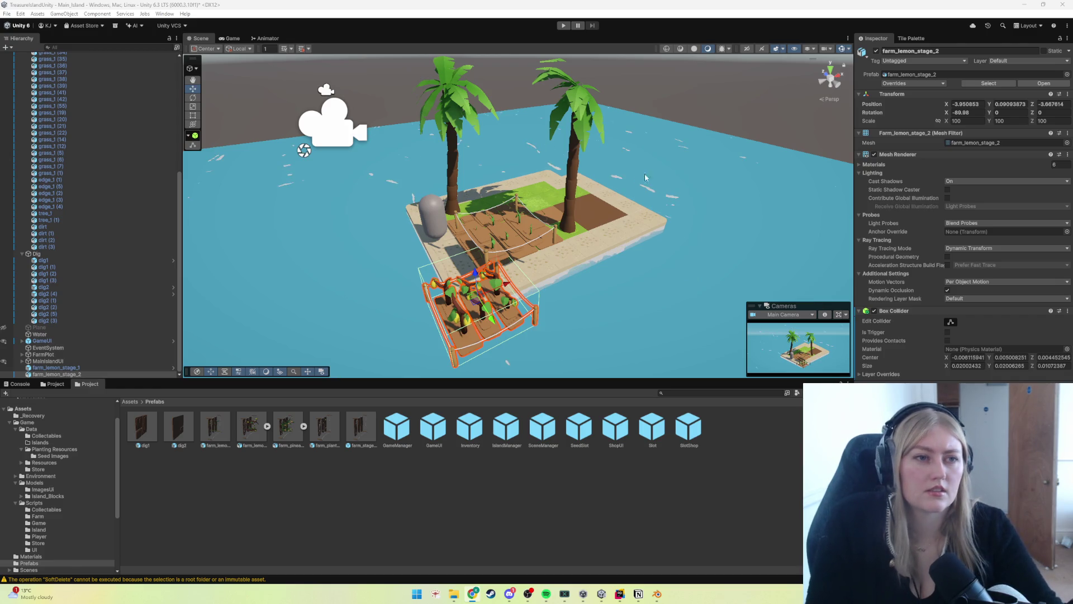
pyautogui.click(905, 84)
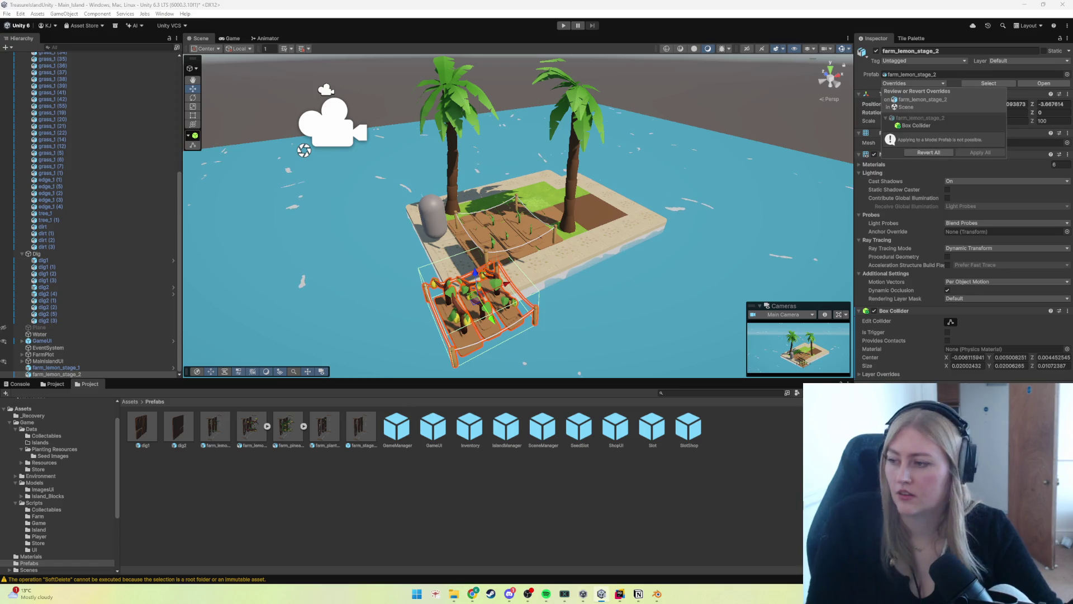
pyautogui.press('Escape')
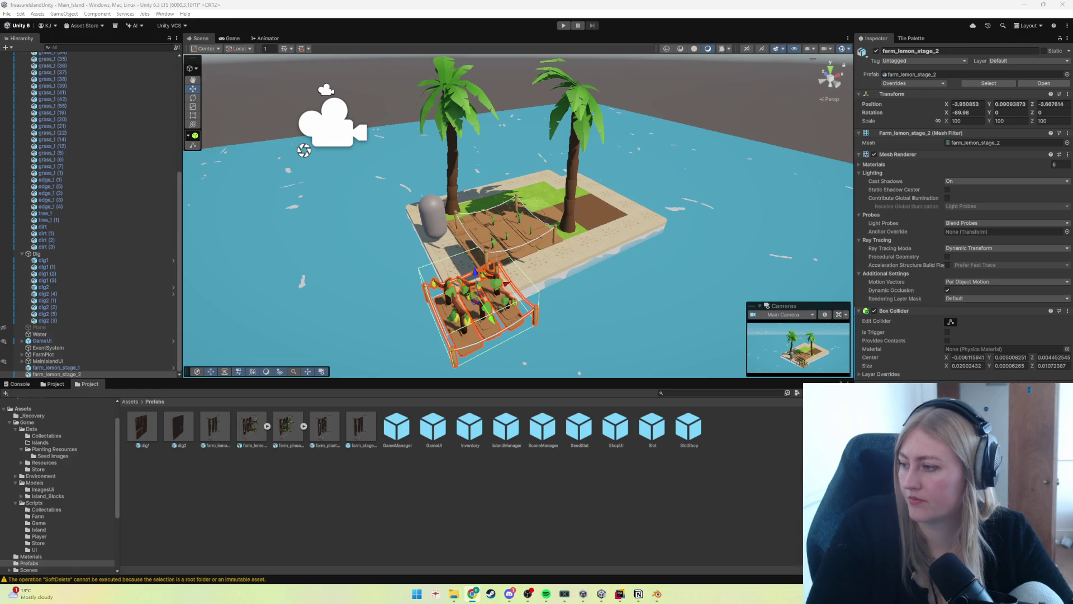
# Step: Compare the stage 1 prefab with the stage 2 model, then remove the stage 2 asset from Prefabs
pyautogui.click(210, 436)
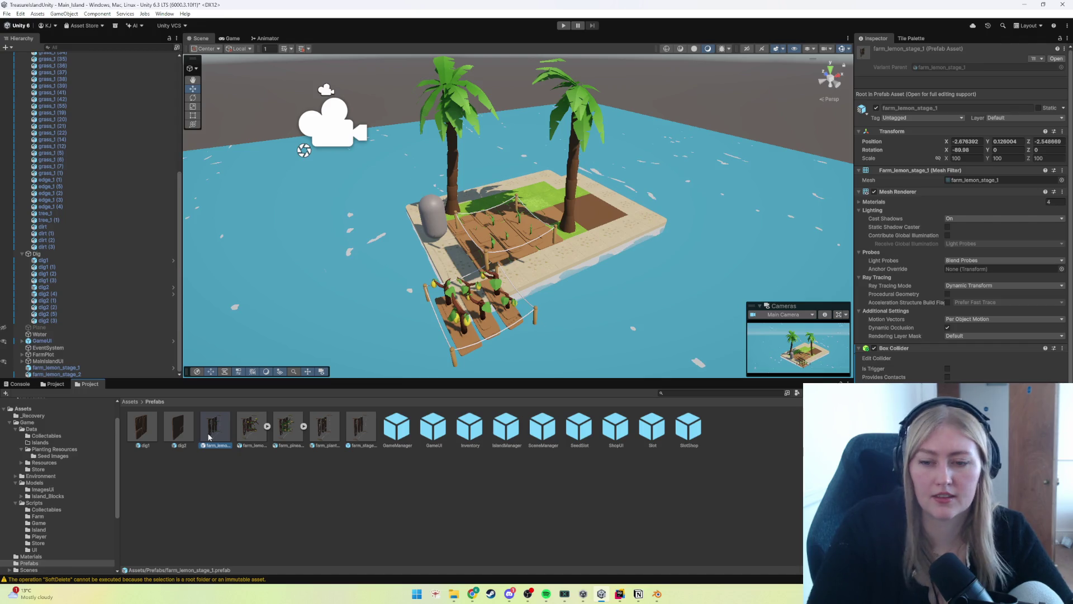
pyautogui.click(250, 431)
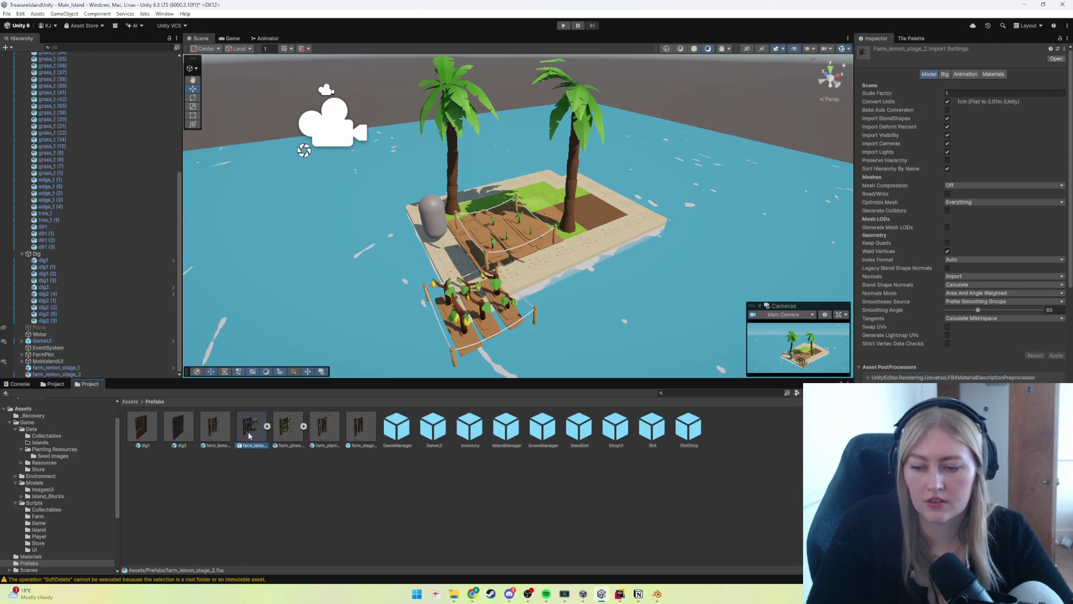
pyautogui.click(222, 434)
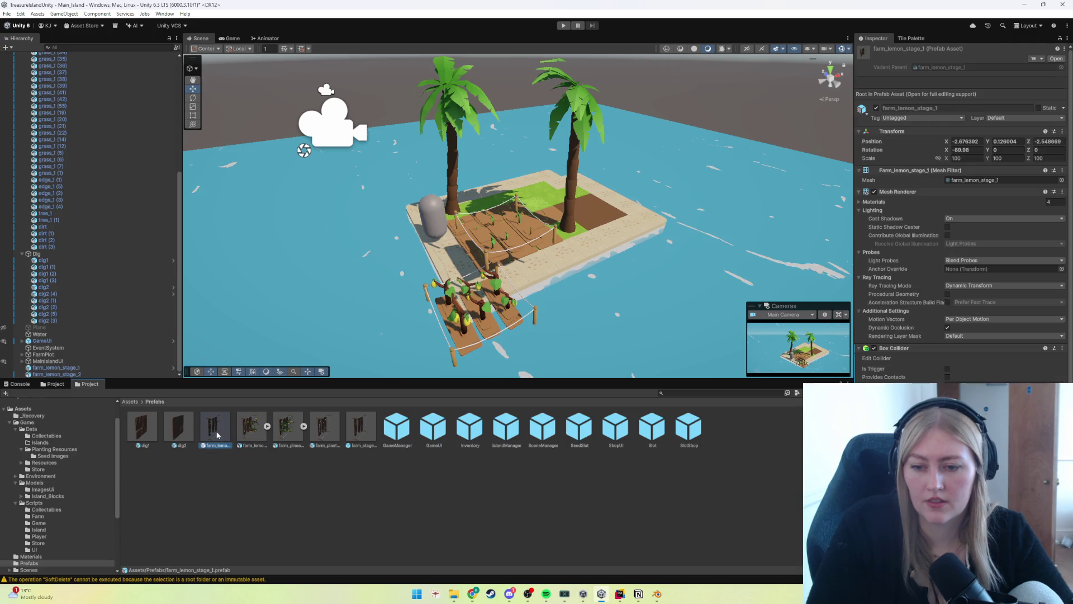
pyautogui.click(249, 473)
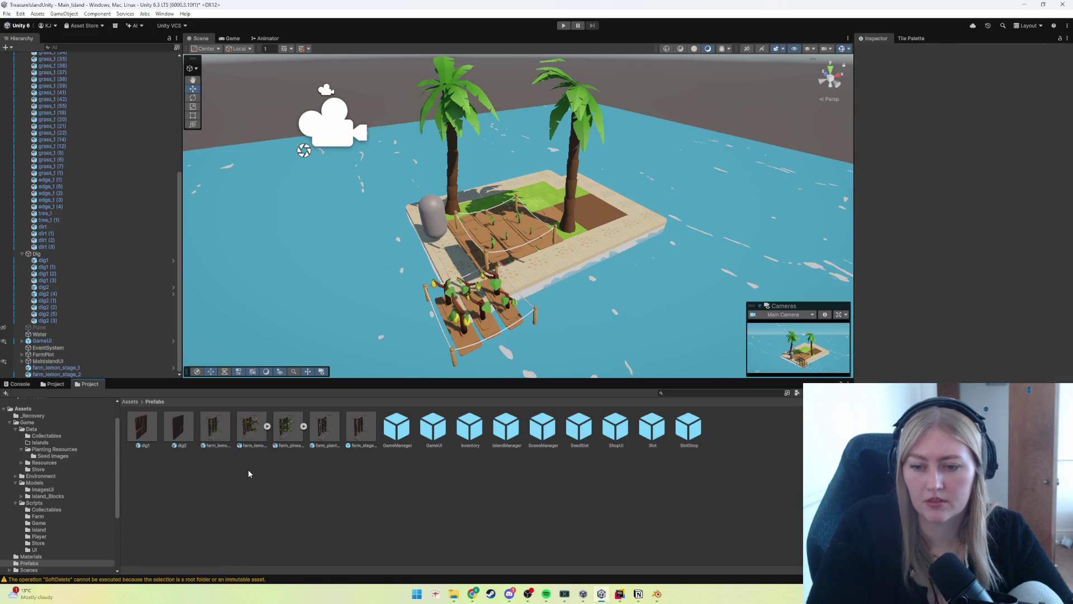
pyautogui.click(252, 430)
pyautogui.press('Delete')
# Step: Move the farm_lemon_stage_2 model from Island_Blocks into the Prefabs folder
pyautogui.click(48, 497)
pyautogui.rightClick(408, 429)
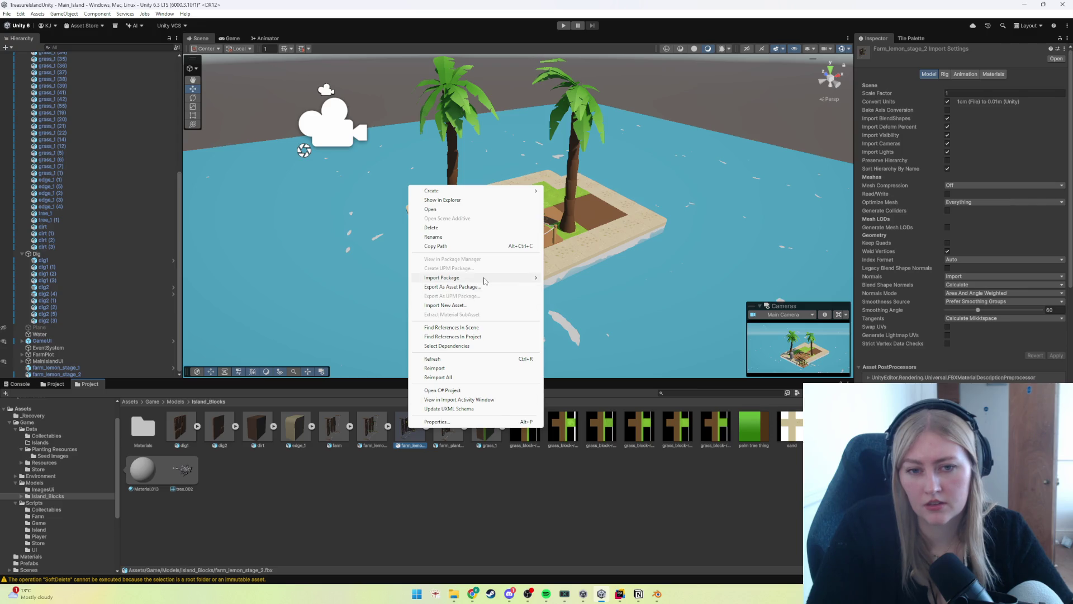
pyautogui.click(463, 479)
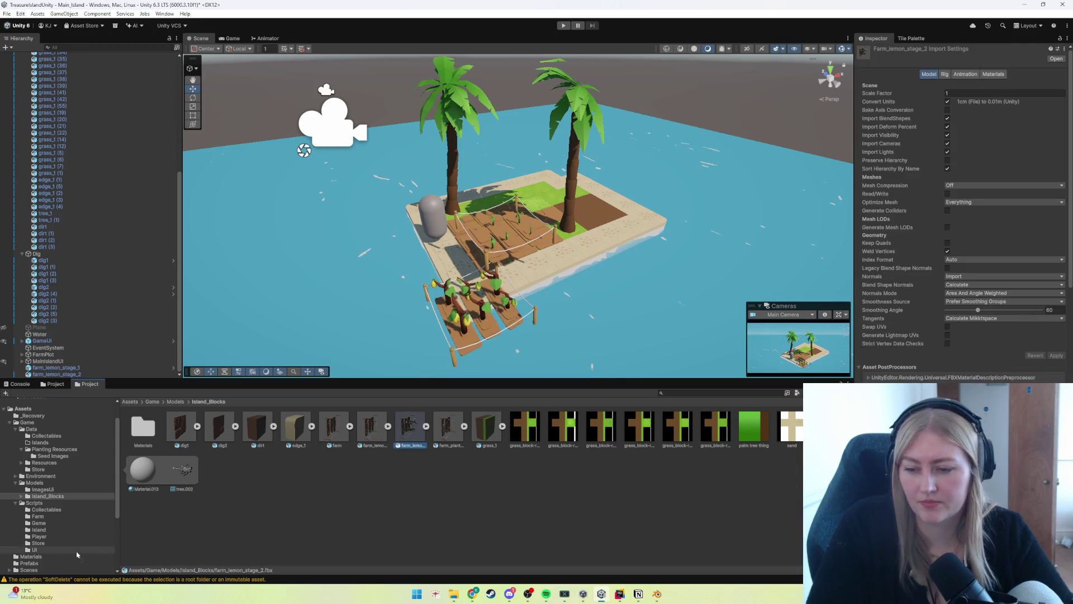
pyautogui.moveTo(33, 566); pyautogui.dragTo(31, 566)
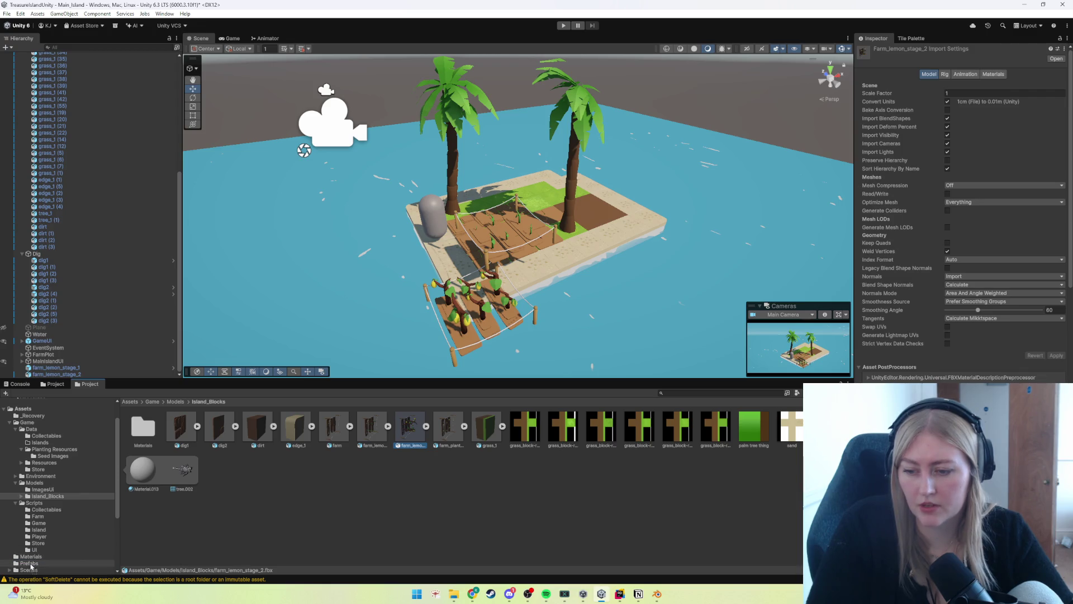
pyautogui.click(30, 563)
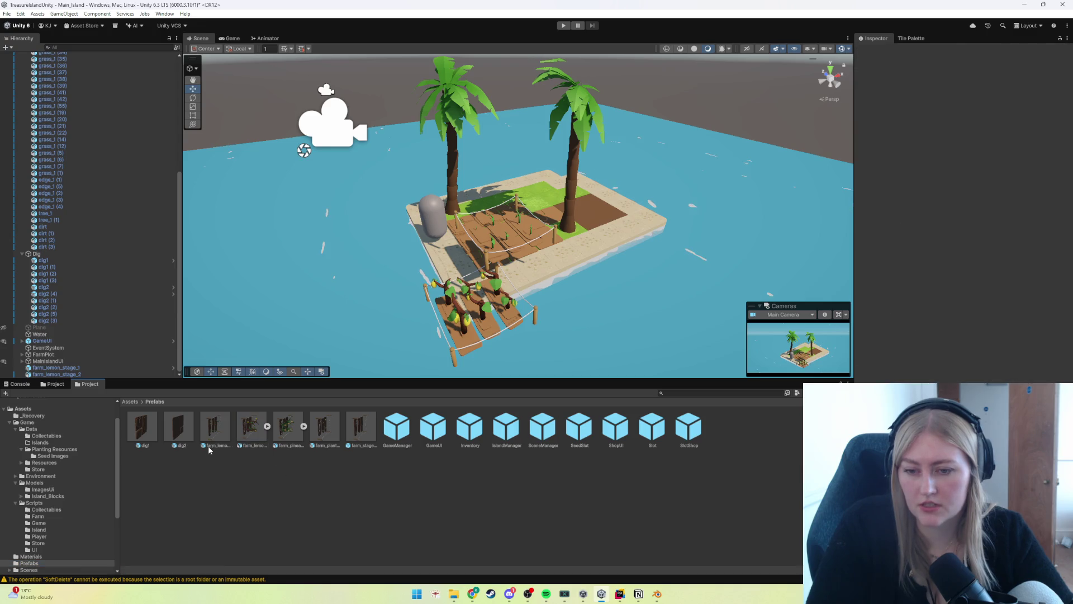
# Step: Inspect both lemon assets and the scene object's prefab overrides and source asset
pyautogui.click(247, 432)
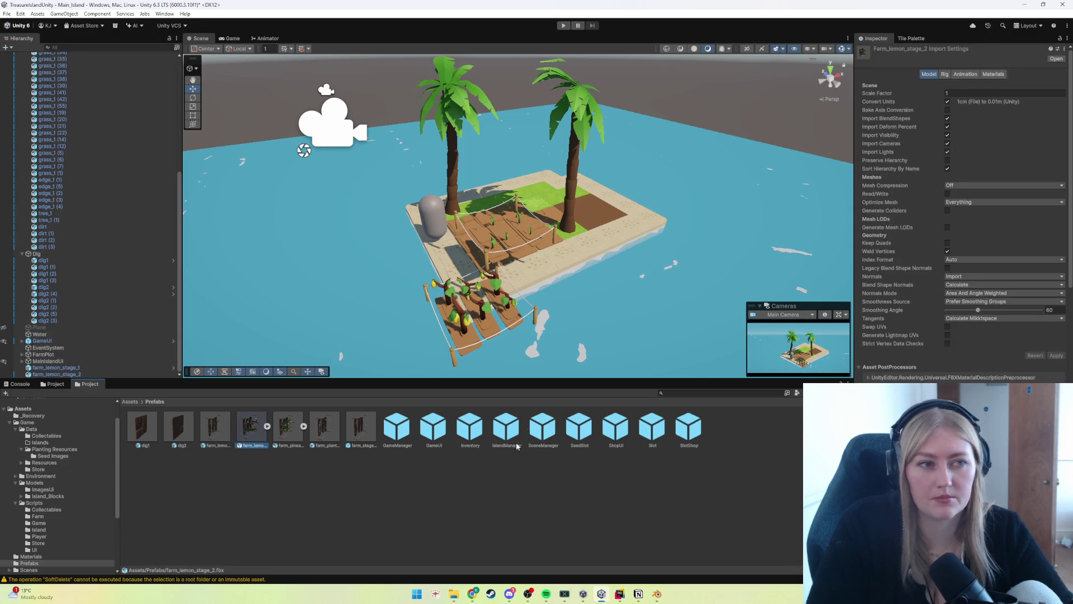
pyautogui.click(210, 429)
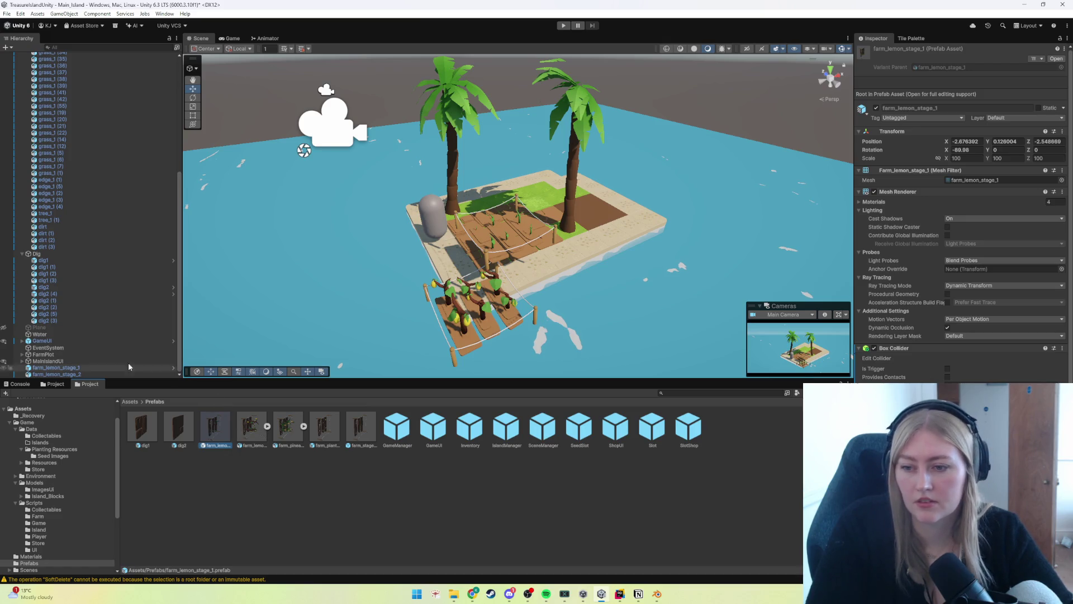
pyautogui.click(69, 372)
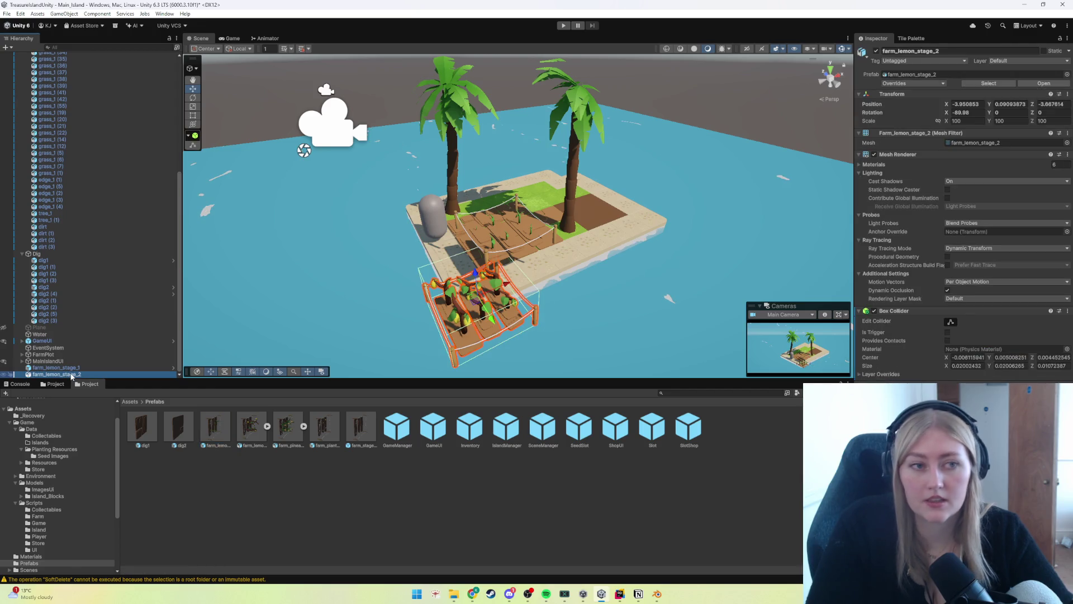
pyautogui.click(939, 84)
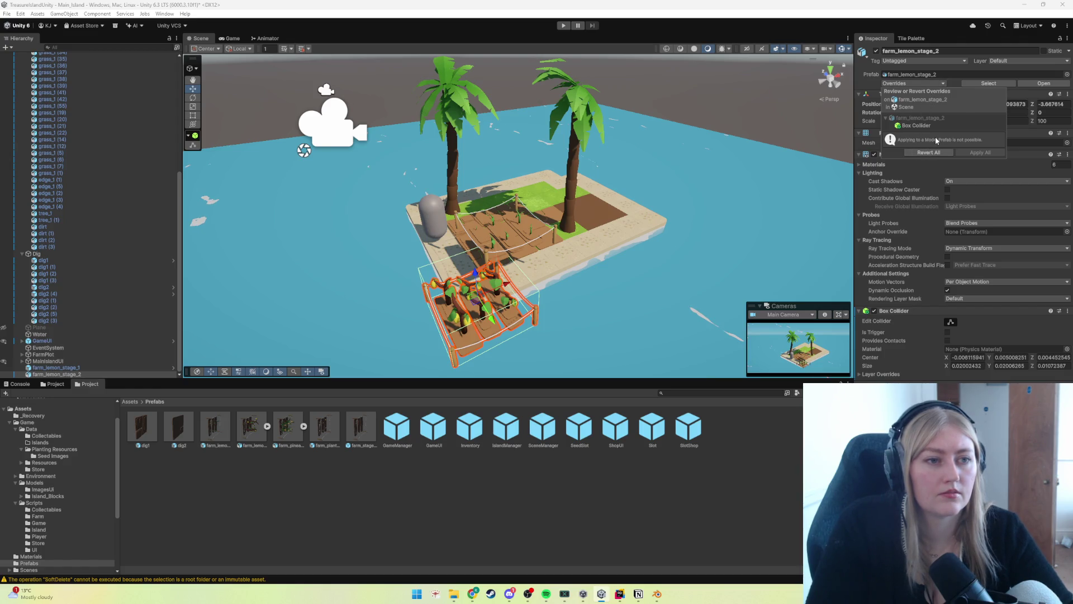
pyautogui.click(955, 74)
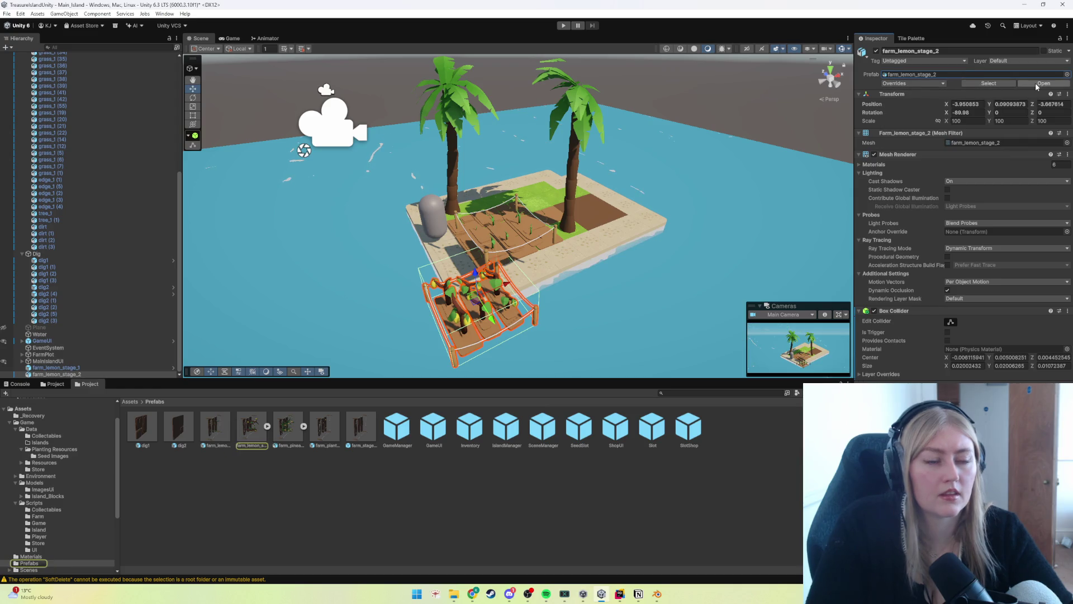
pyautogui.click(214, 437)
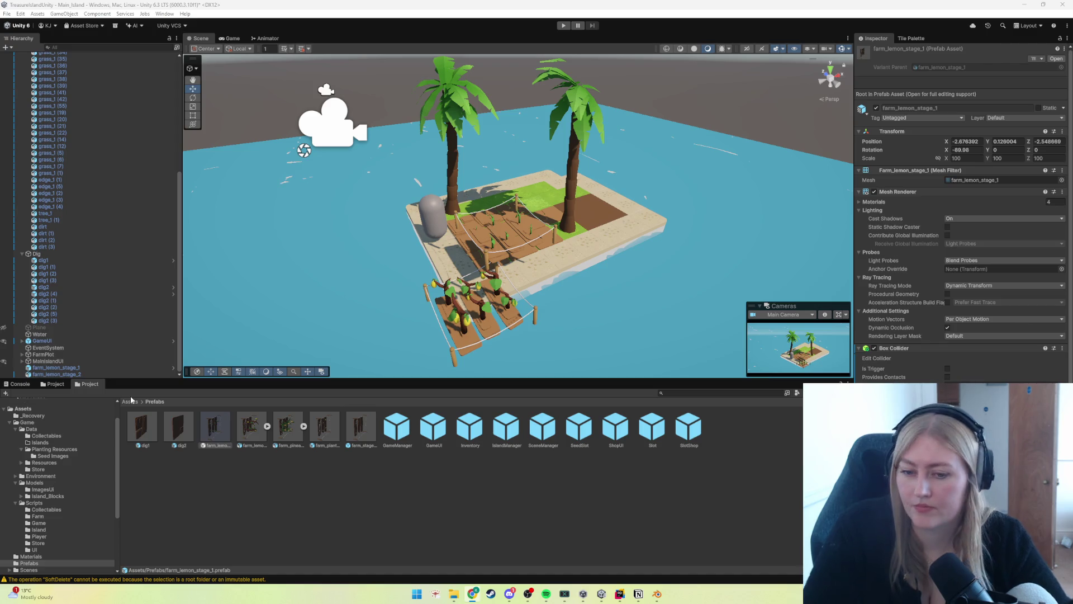
pyautogui.click(250, 430)
pyautogui.rightClick(250, 430)
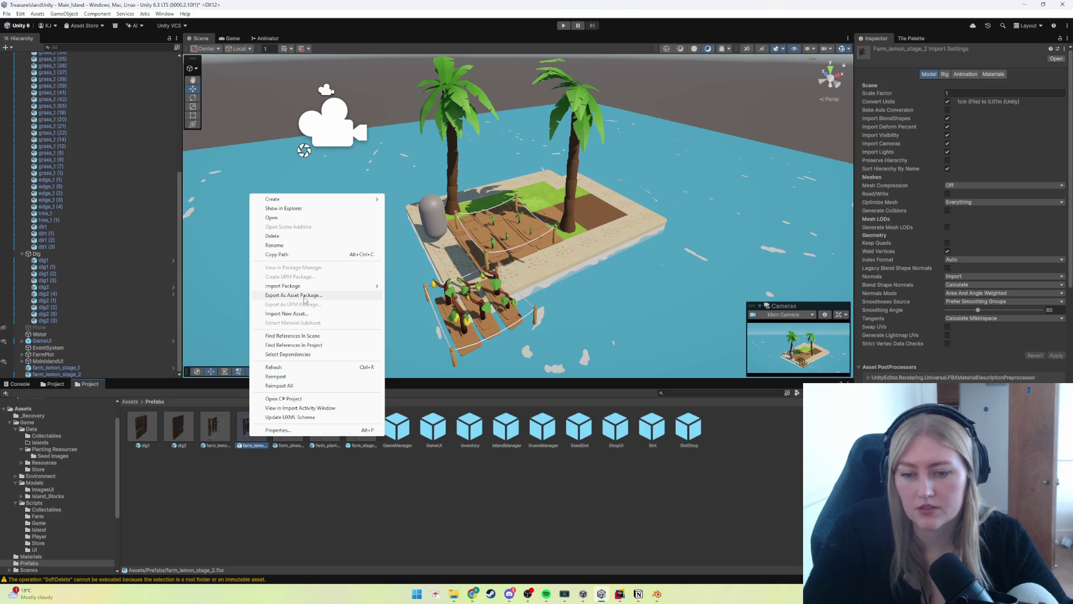
pyautogui.moveTo(307, 203)
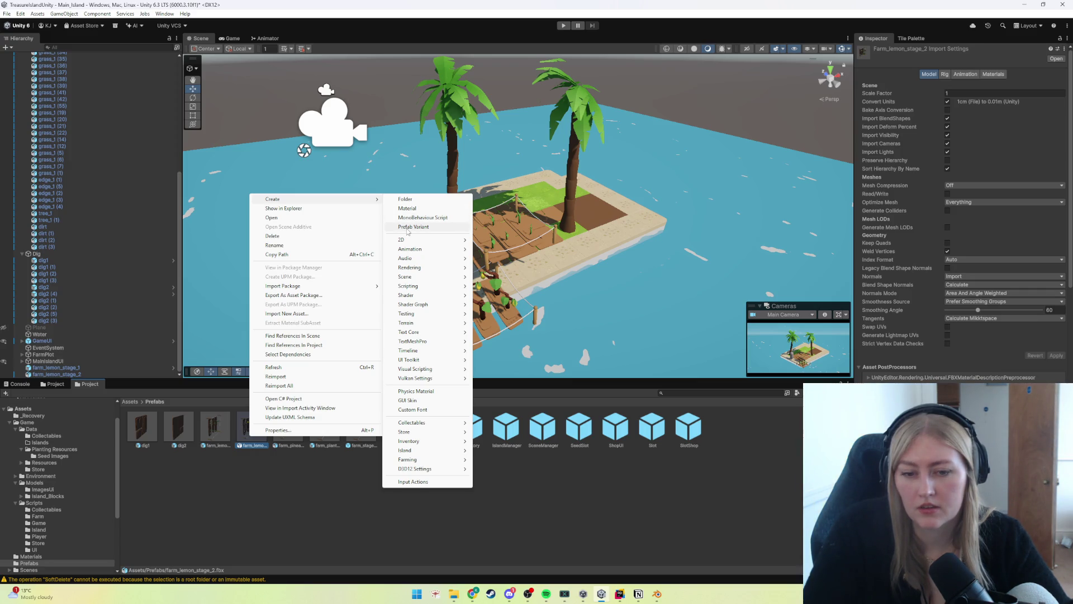
pyautogui.click(267, 532)
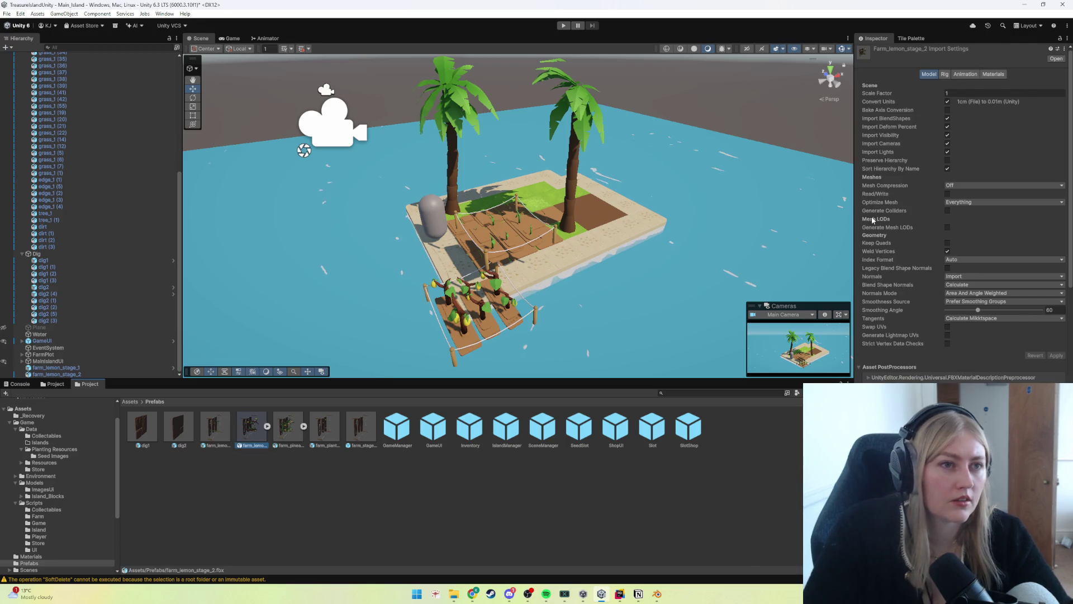
pyautogui.click(1055, 58)
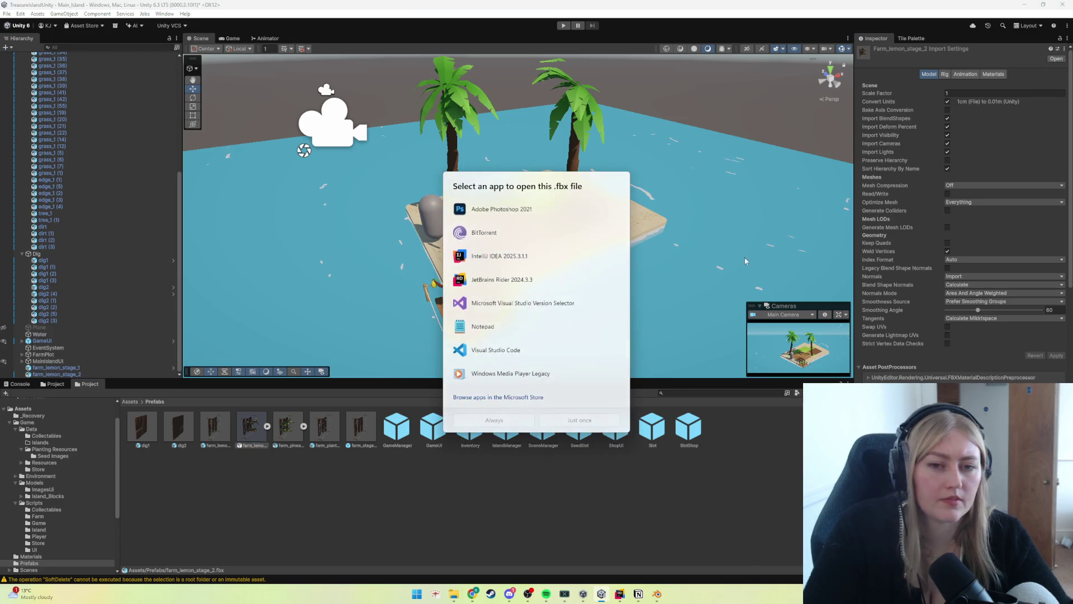
pyautogui.press('Escape')
pyautogui.click(286, 439)
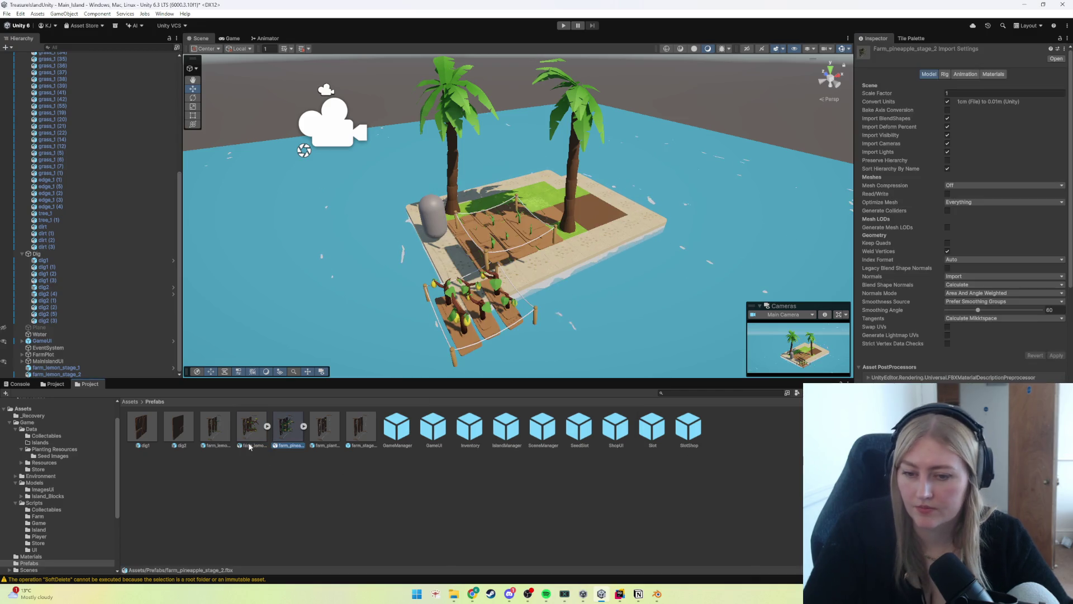
pyautogui.click(217, 439)
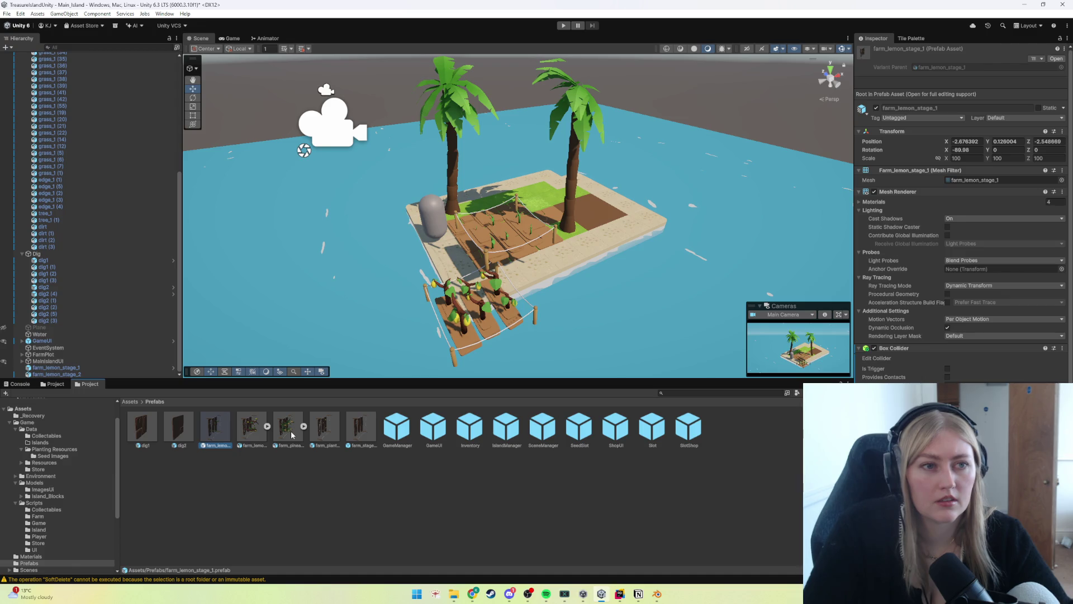
pyautogui.click(248, 437)
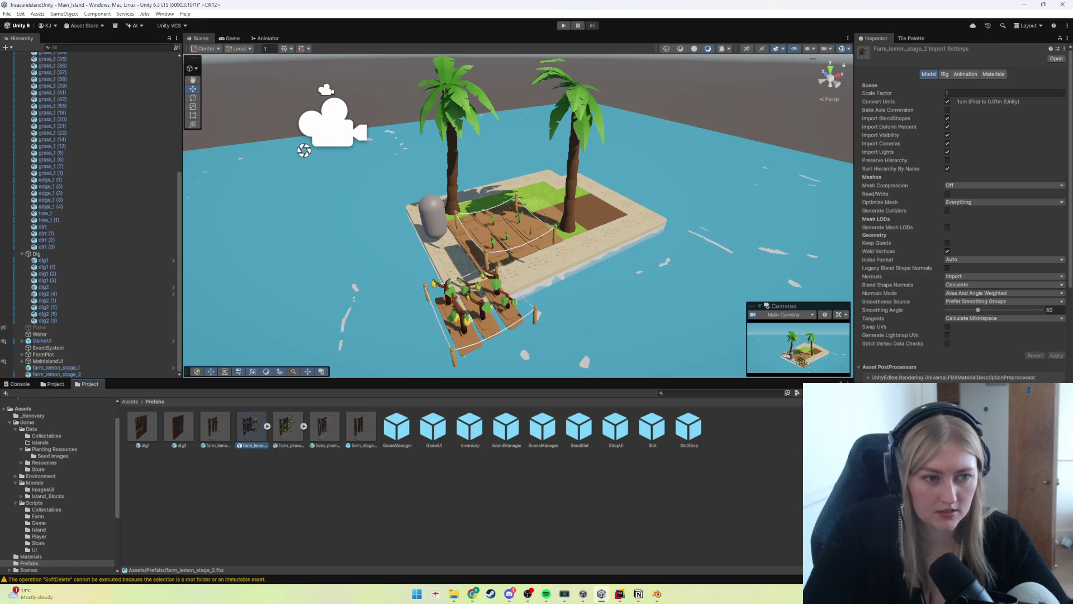
pyautogui.scroll(-3, 961, 224)
pyautogui.scroll(-5, 962, 223)
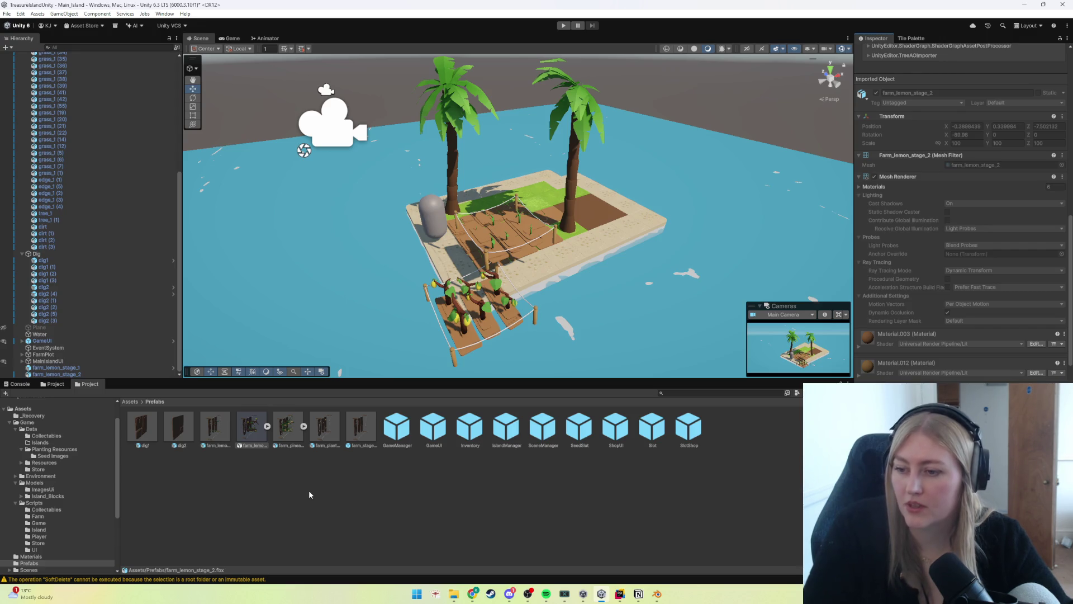
pyautogui.rightClick(250, 430)
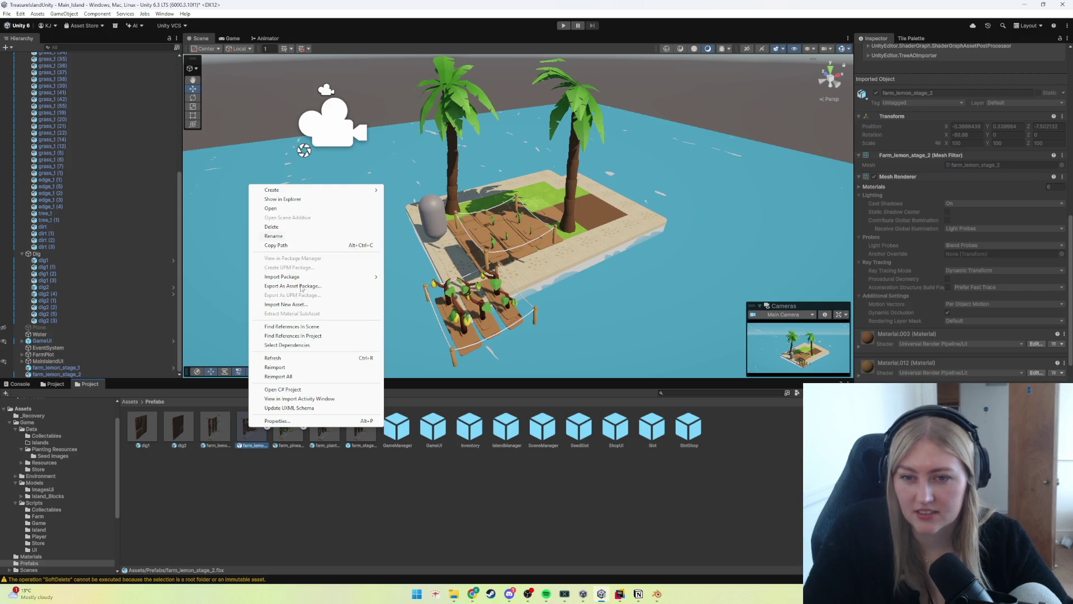
pyautogui.click(275, 501)
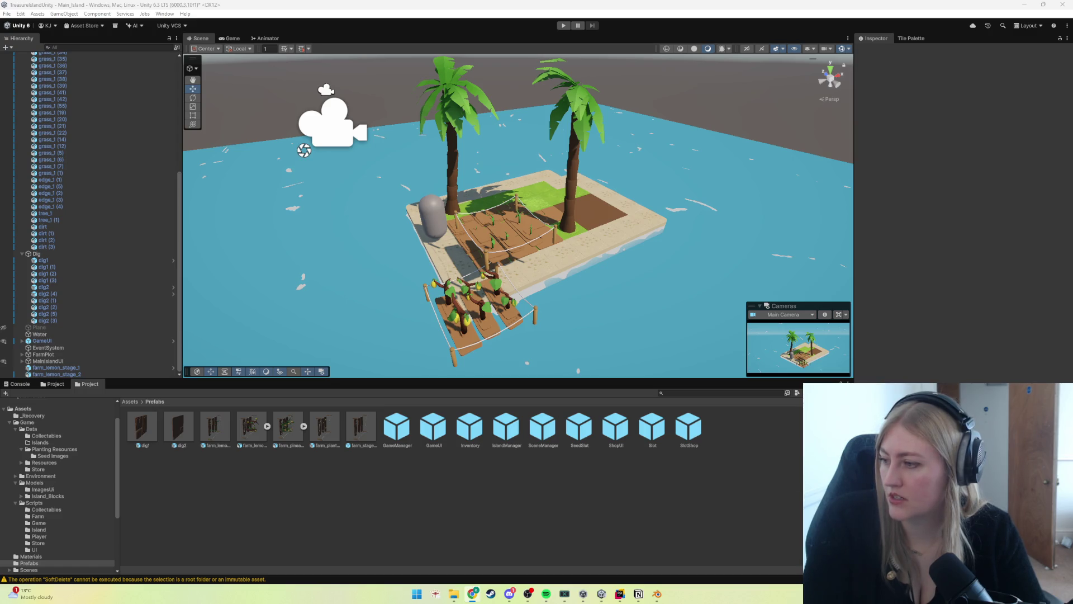
# Step: Duplicate the farm_lemon_stage_2 scene object and turn it into a prefab in Prefabs
pyautogui.click(76, 374)
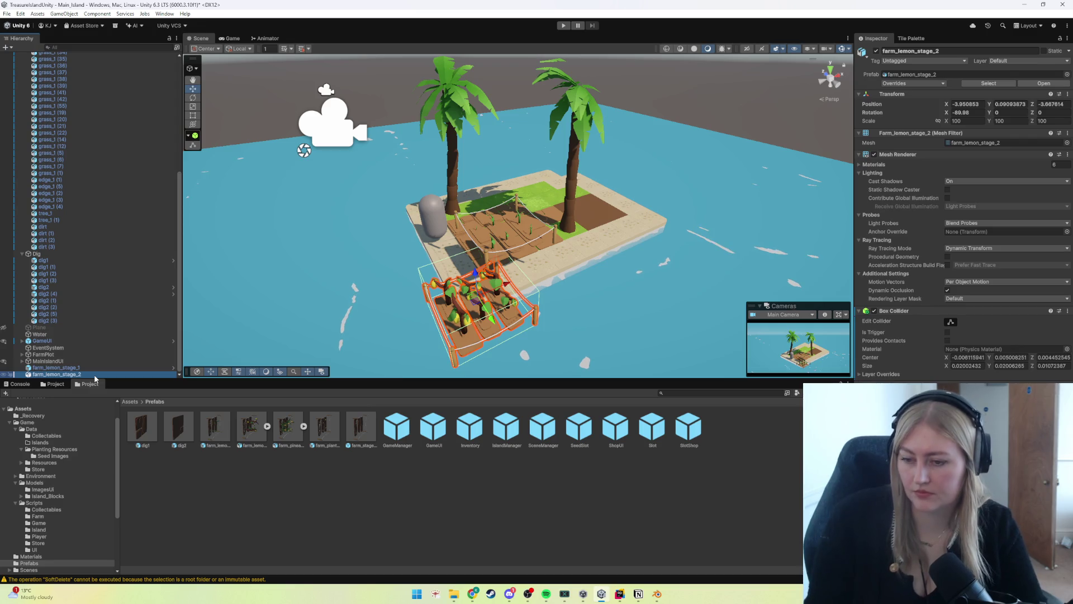
pyautogui.hotkey('ctrl', 'd')
pyautogui.moveTo(62, 374); pyautogui.dragTo(30, 567)
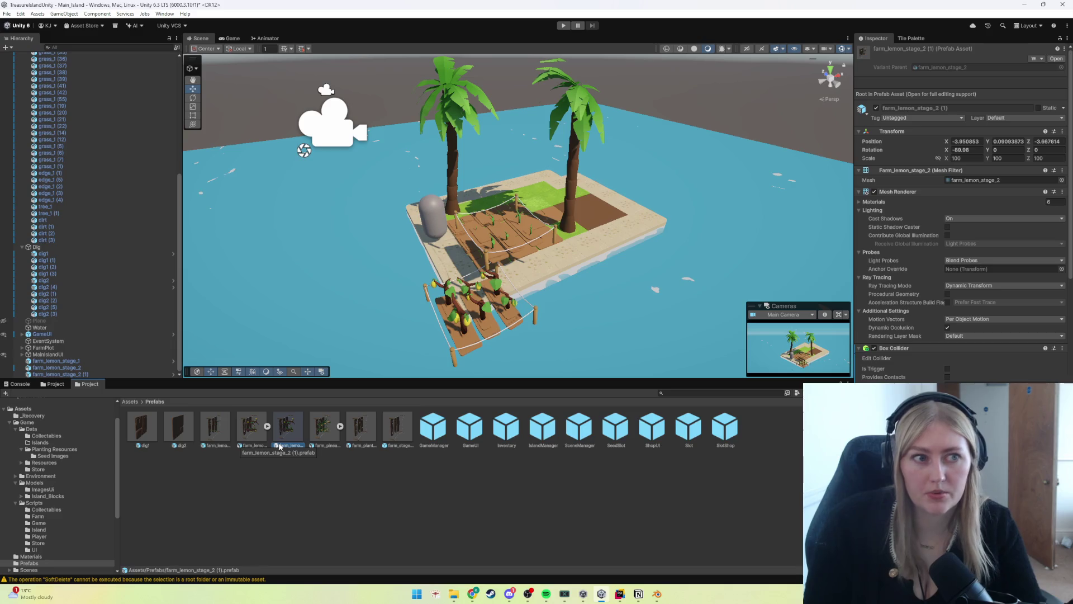
pyautogui.scroll(-3, 939, 333)
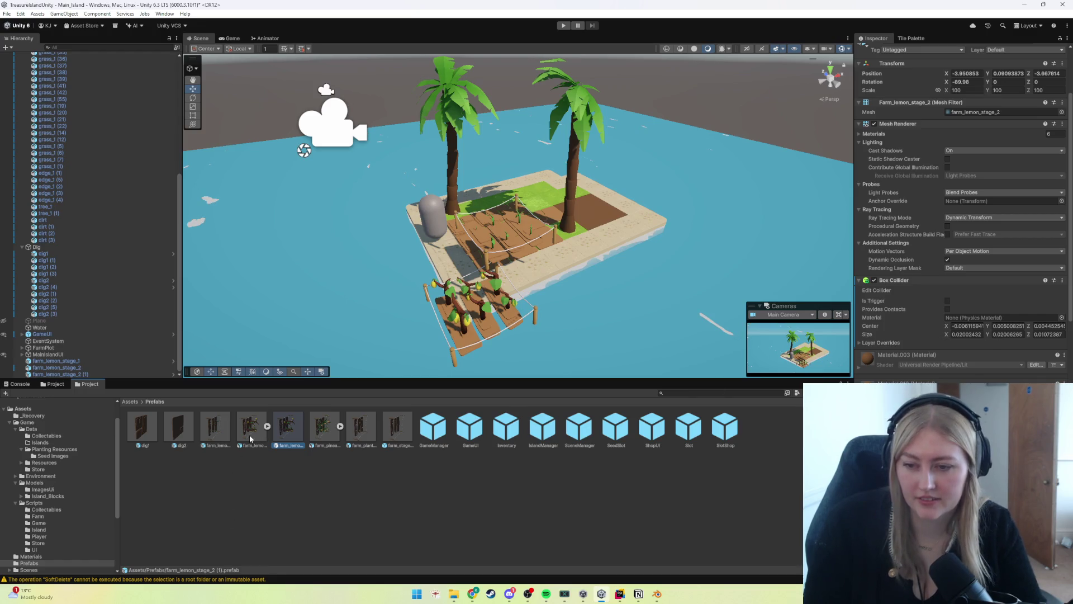
# Step: Inspect the new farm_lemon_stage_2 (1) prefab against the scene crop and the model's import settings
pyautogui.click(79, 374)
pyautogui.click(291, 439)
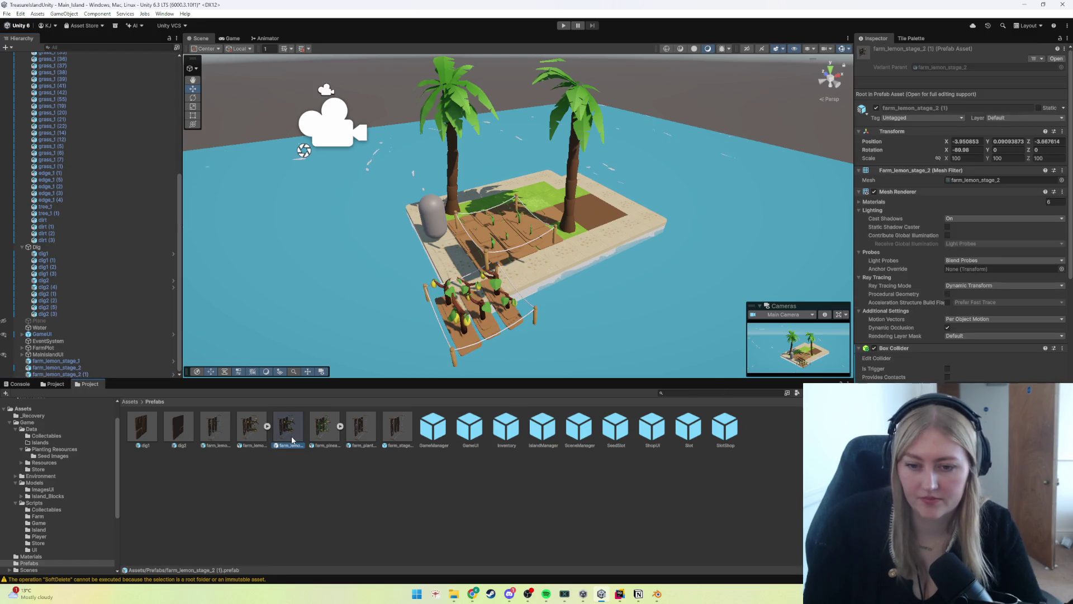
pyautogui.click(88, 371)
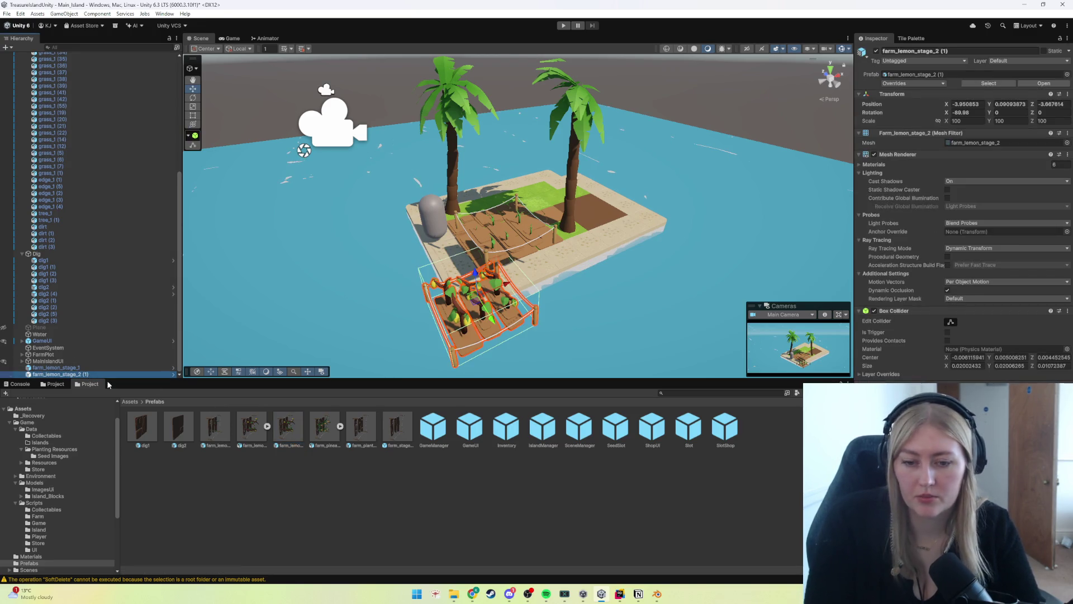
pyautogui.click(288, 430)
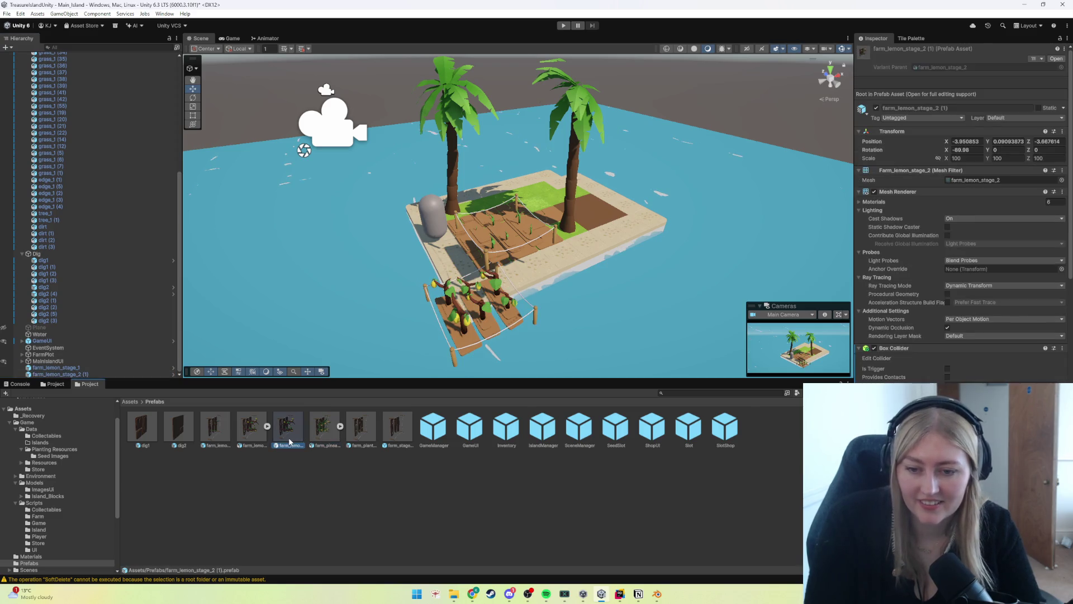
pyautogui.click(257, 435)
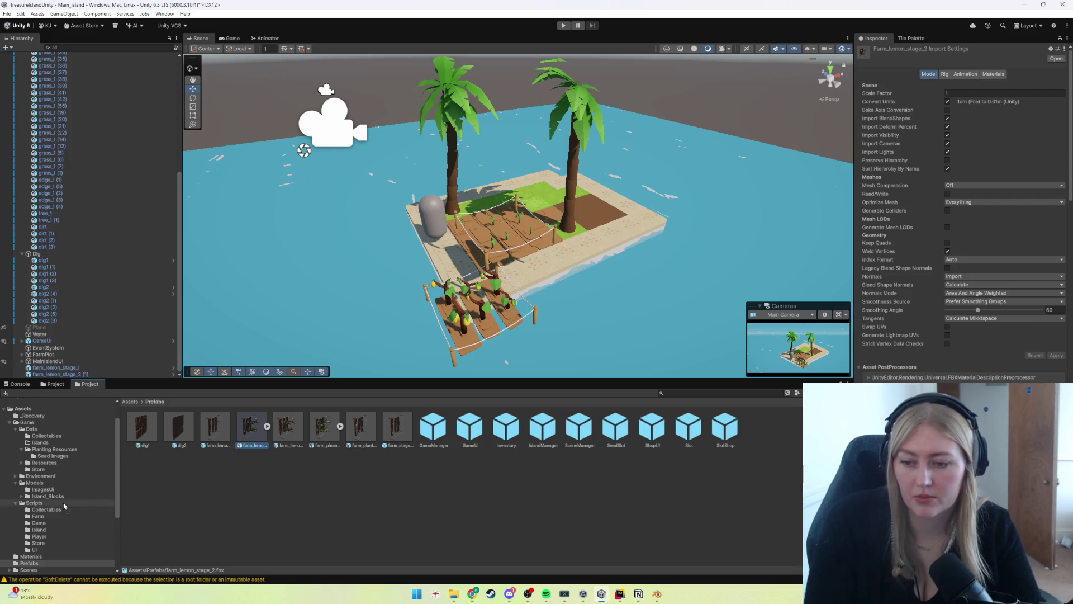
# Step: Browse the Island_Blocks model folders, then return to Prefabs to check farm_lemon_stage_2 (1)
pyautogui.click(47, 495)
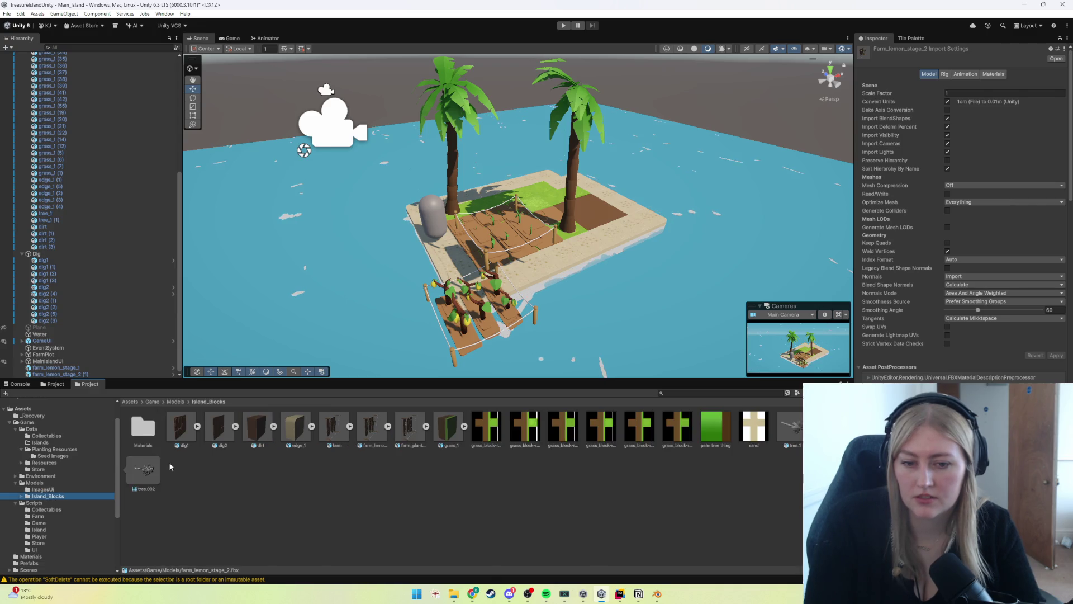
pyautogui.click(43, 489)
pyautogui.click(46, 497)
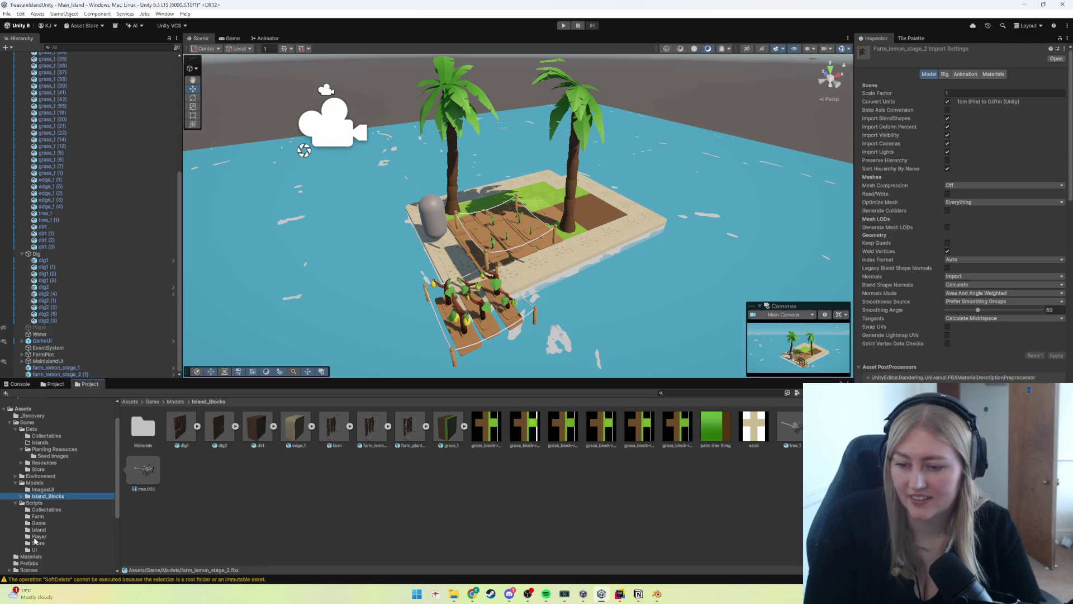
pyautogui.click(33, 563)
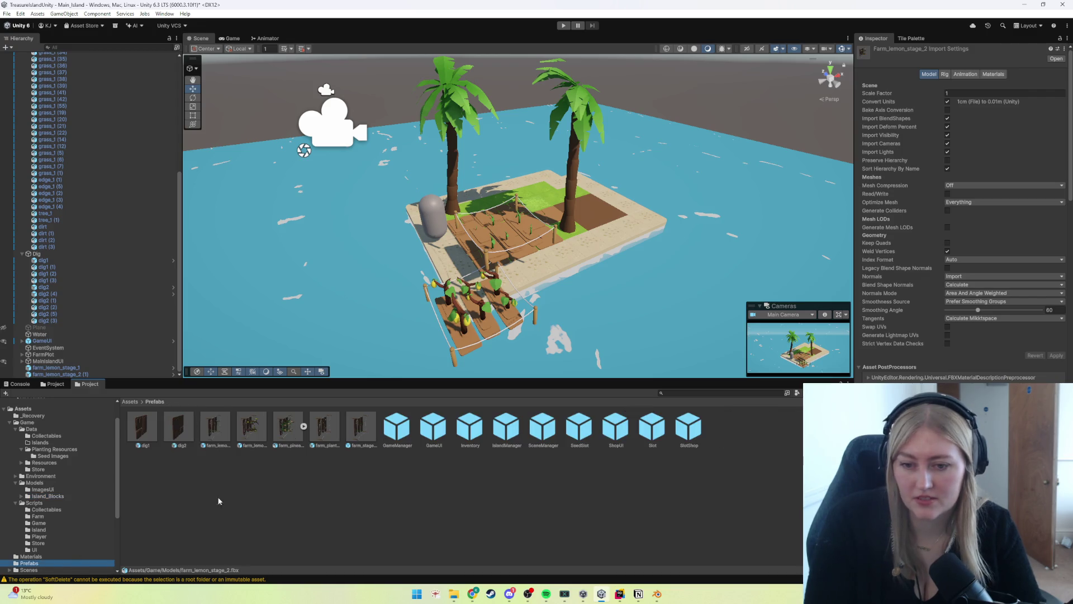
pyautogui.click(246, 435)
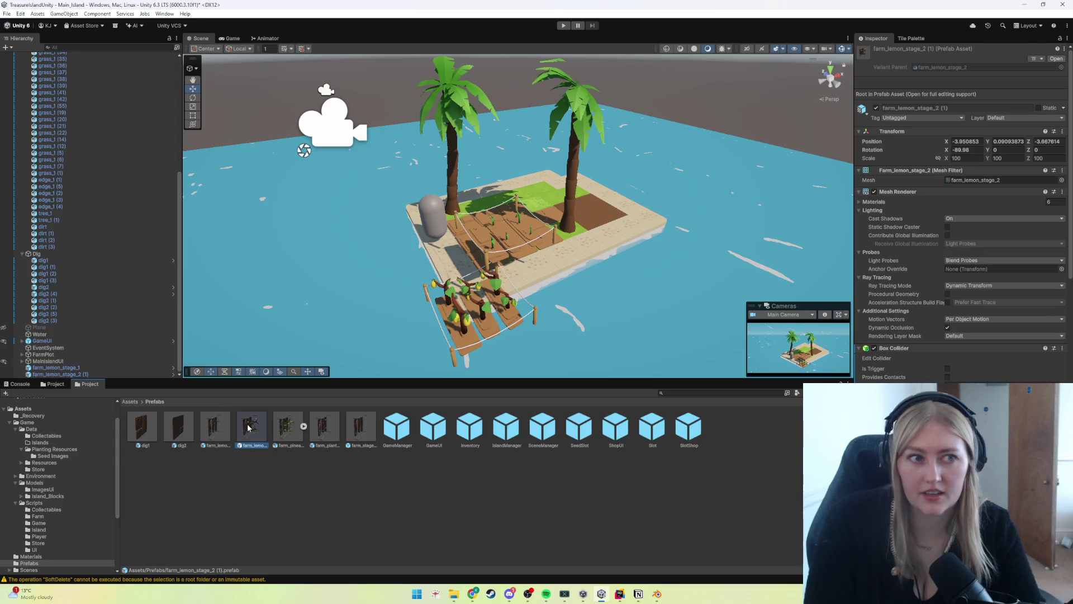
pyautogui.scroll(-5, 906, 251)
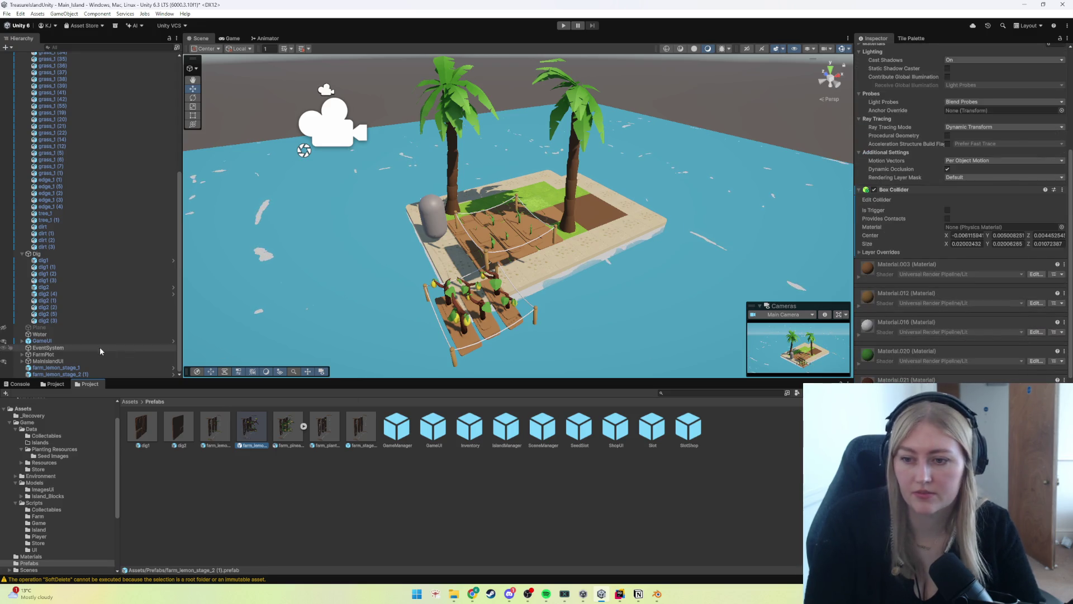
# Step: Delete farm_lemon_stage_1 from the scene and frame the farm_lemon_stage_2 (1) crop
pyautogui.doubleClick(83, 368)
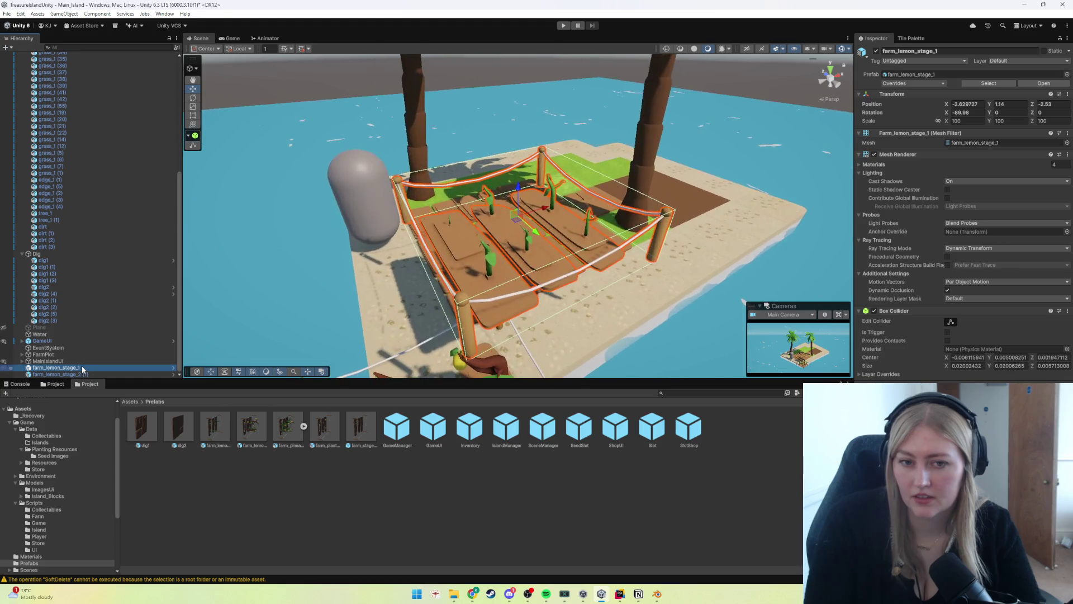
pyautogui.scroll(-5, 380, 323)
pyautogui.press('Delete')
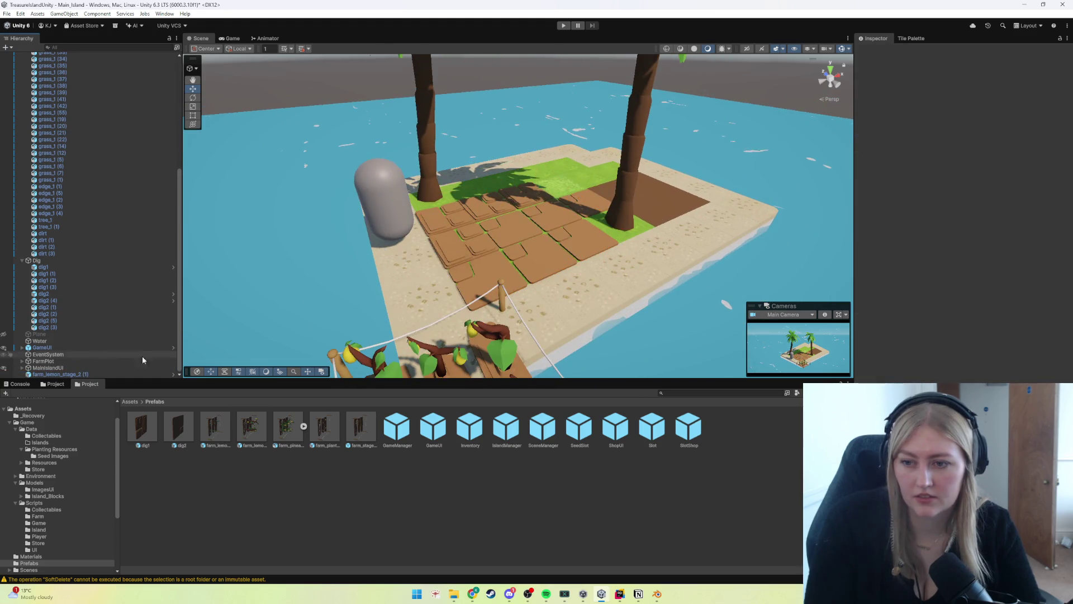
pyautogui.doubleClick(83, 374)
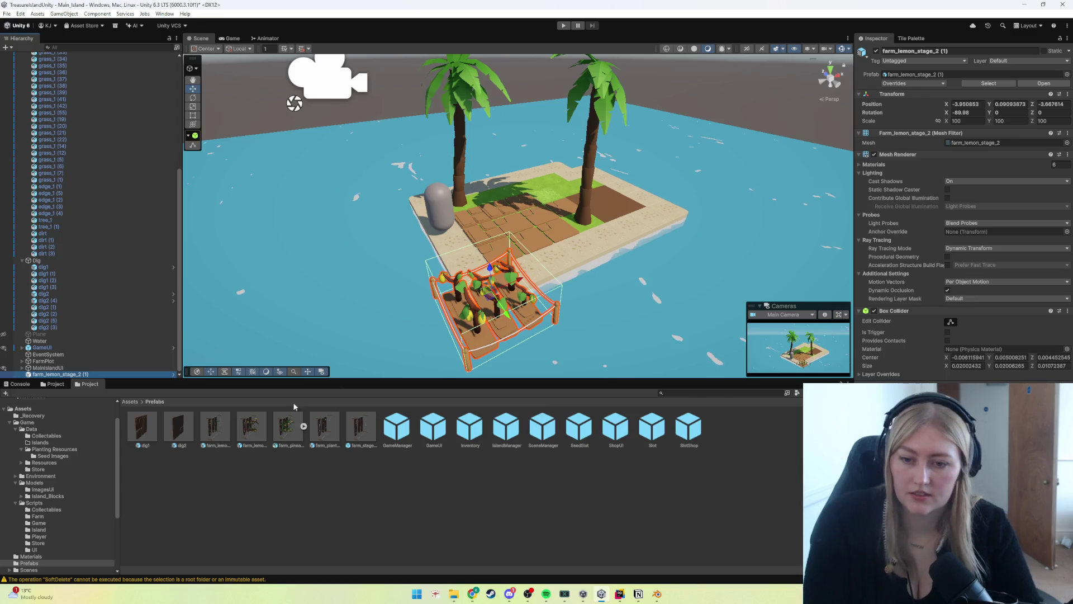
# Step: Rename the stage 2 lemon prefab to farm_lemon_stage_2
pyautogui.click(253, 428)
pyautogui.click(241, 443)
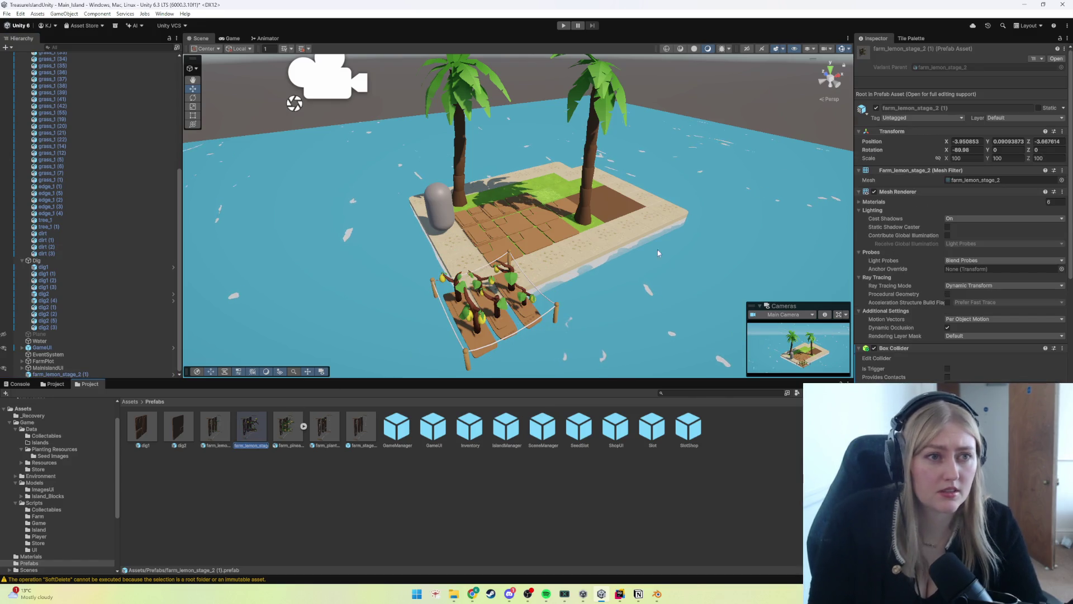
pyautogui.press('End')
pyautogui.press('BackSpace')
pyautogui.press('BackSpace')
pyautogui.press('BackSpace')
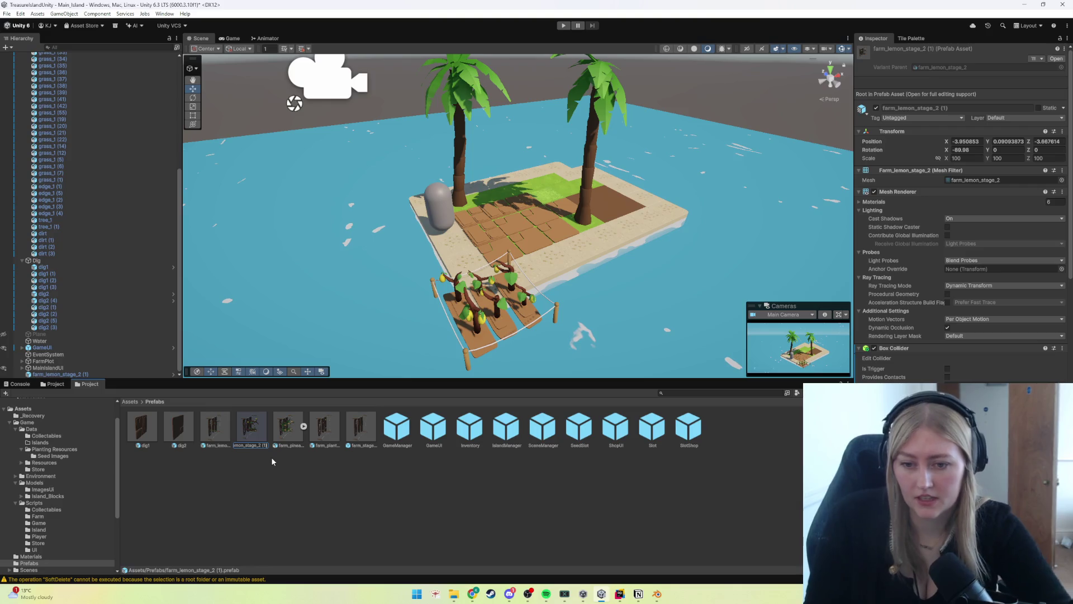
pyautogui.press('Return')
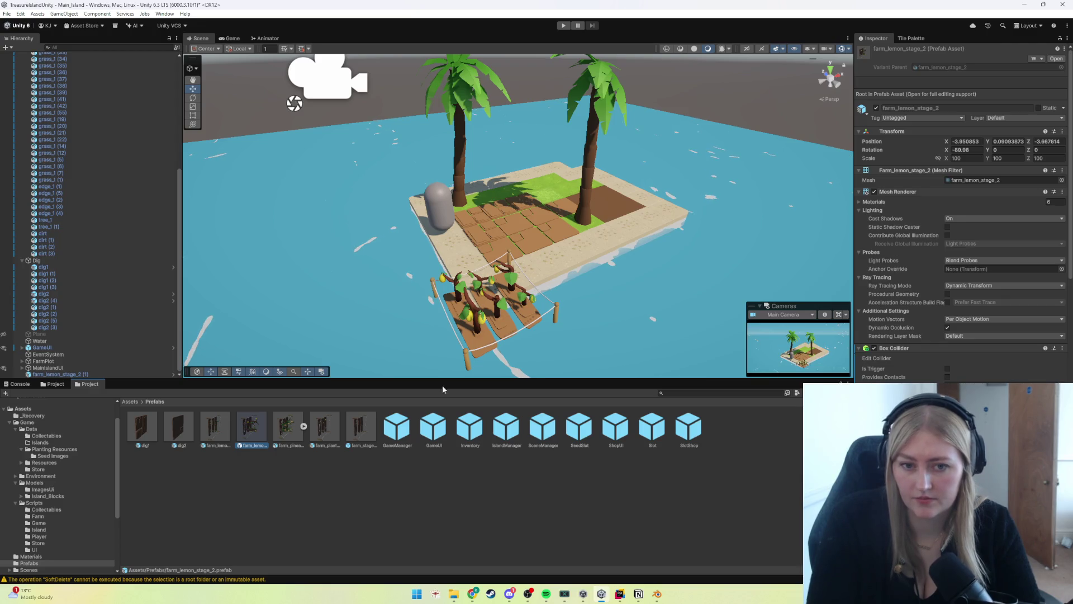
# Step: Delete the farm_lemon_stage_2 (1) crop from the scene and check the console warnings
pyautogui.click(115, 373)
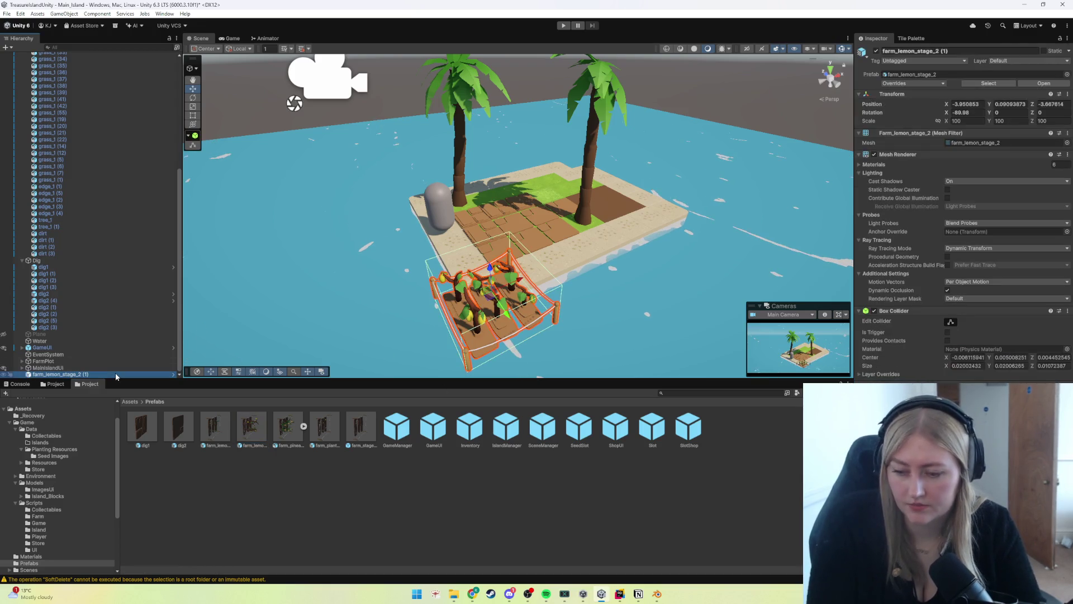
pyautogui.press('Delete')
pyautogui.click(132, 579)
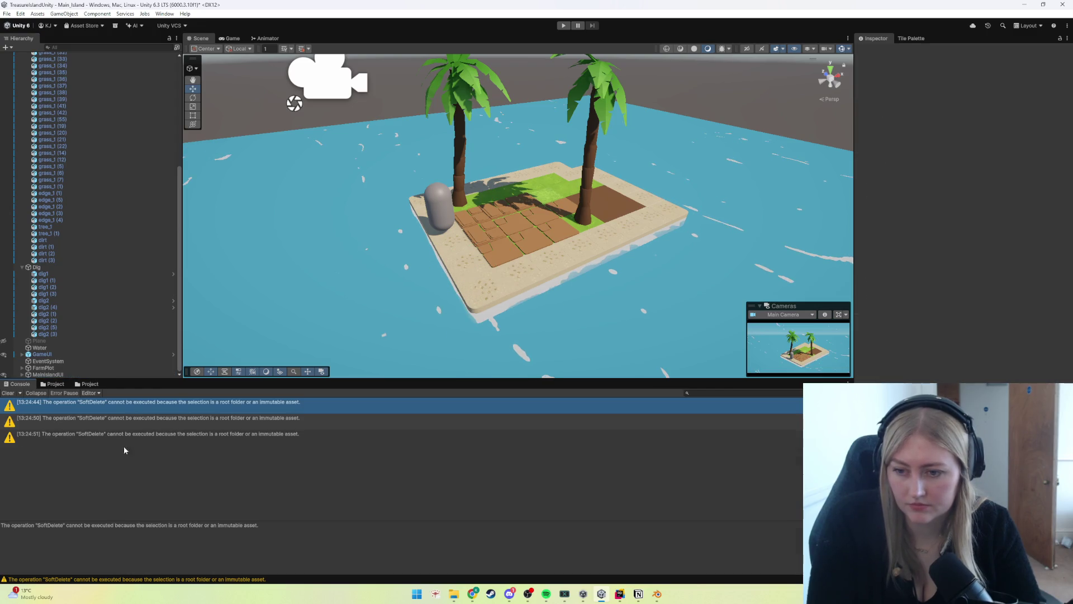
pyautogui.click(44, 386)
# Step: Return the bottom panel to the Prefabs folder and inspect the farm_pineapple_stage_2 model
pyautogui.click(19, 384)
pyautogui.click(55, 384)
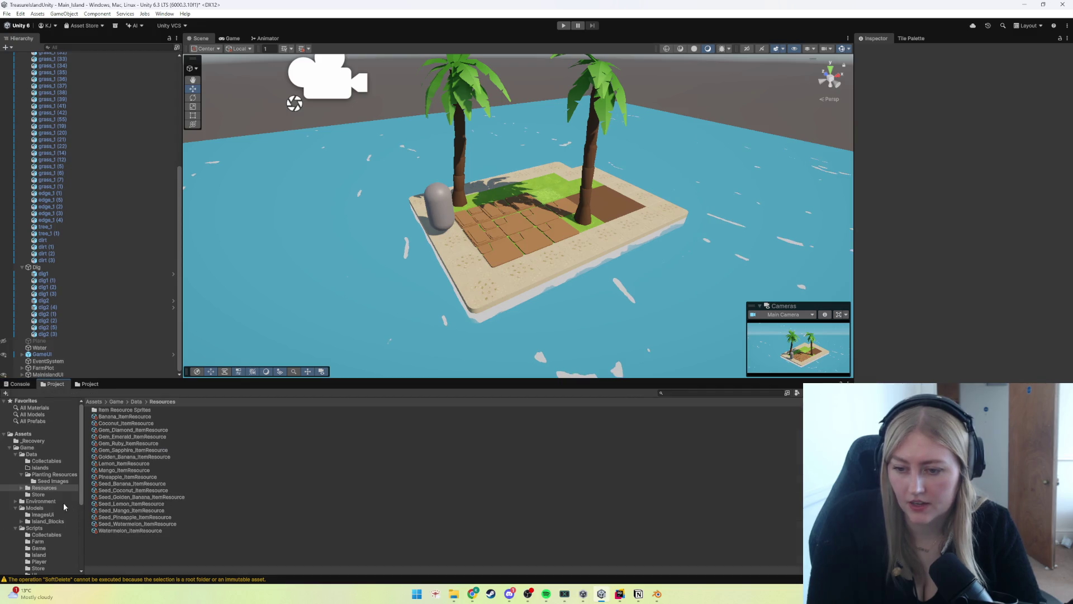
pyautogui.click(88, 384)
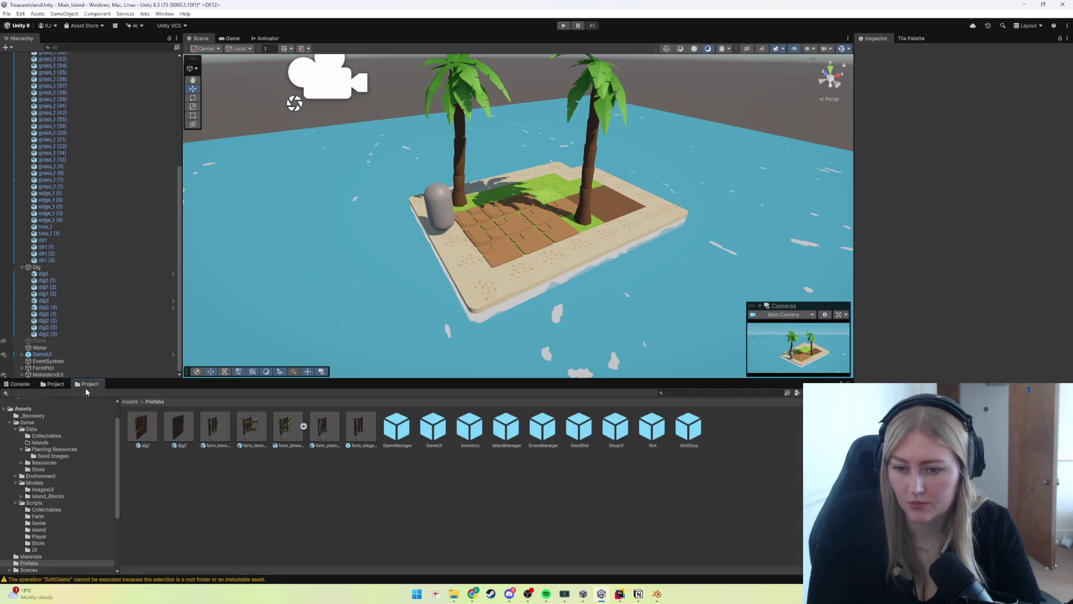
pyautogui.click(282, 442)
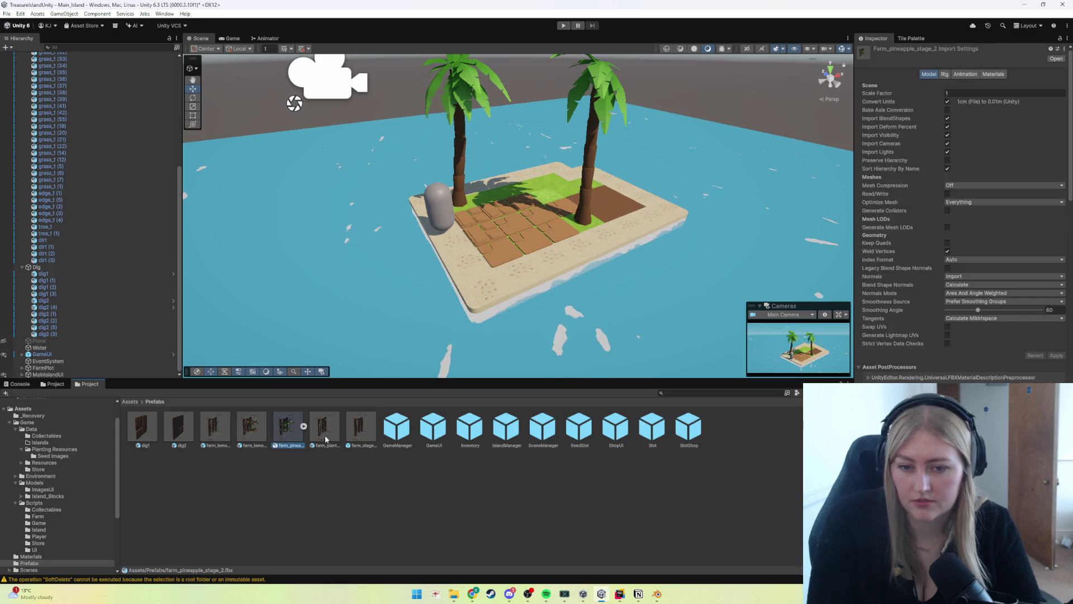
pyautogui.click(332, 460)
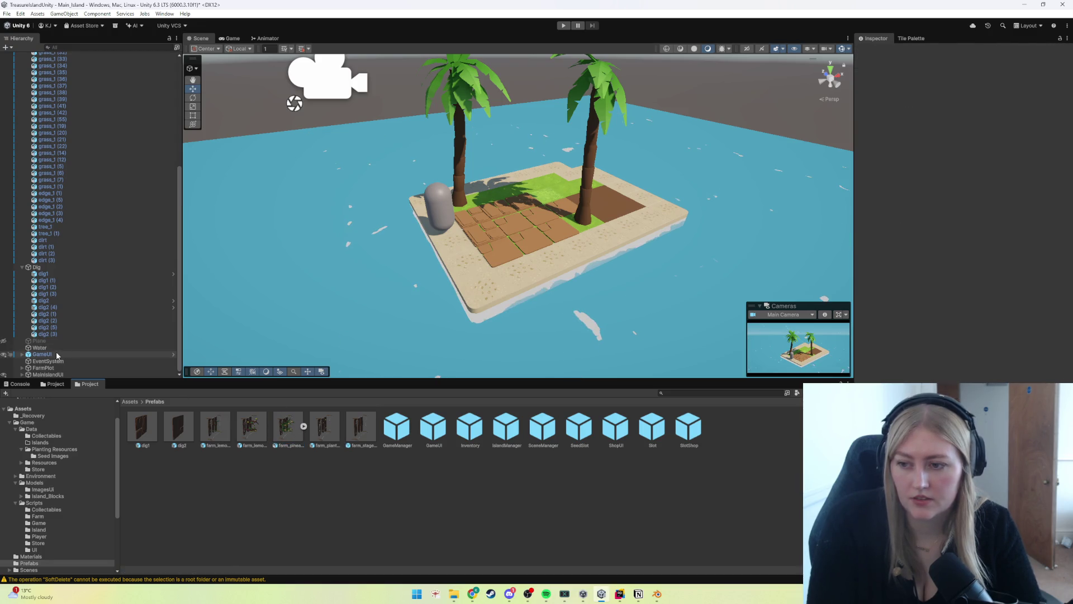
pyautogui.scroll(10, 56, 367)
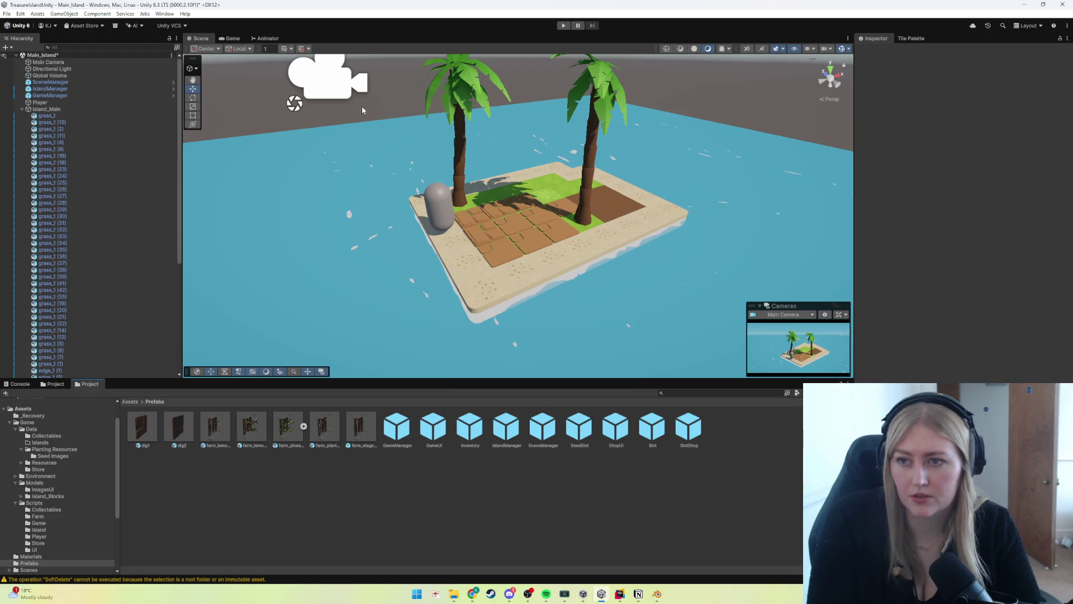
# Step: Play the game, plant a crop on the dock plot until it reaches Stage 2, then stop
pyautogui.click(563, 26)
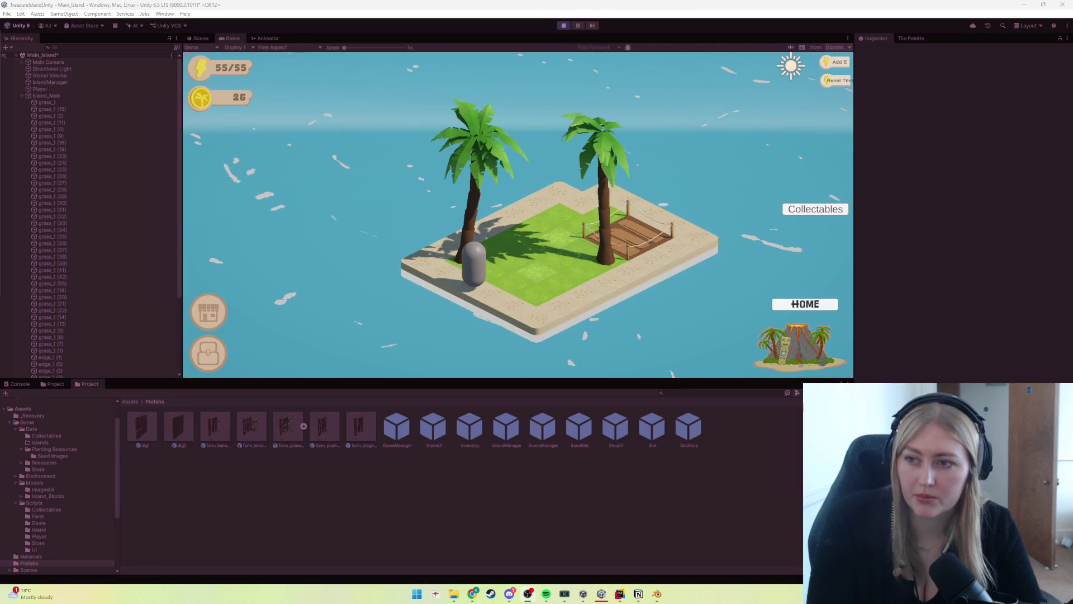
pyautogui.click(581, 249)
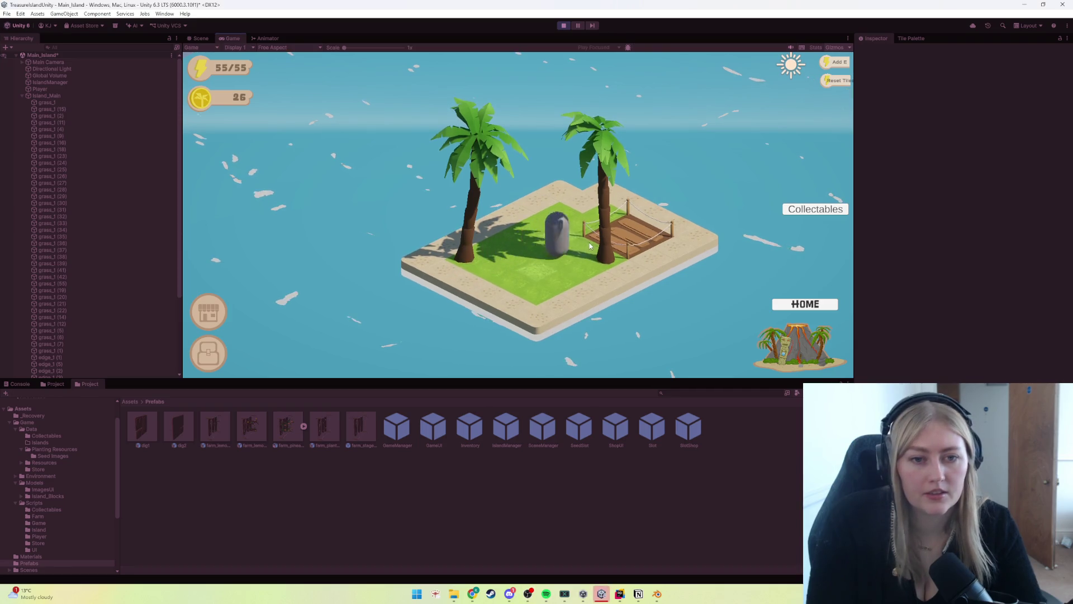
pyautogui.click(584, 249)
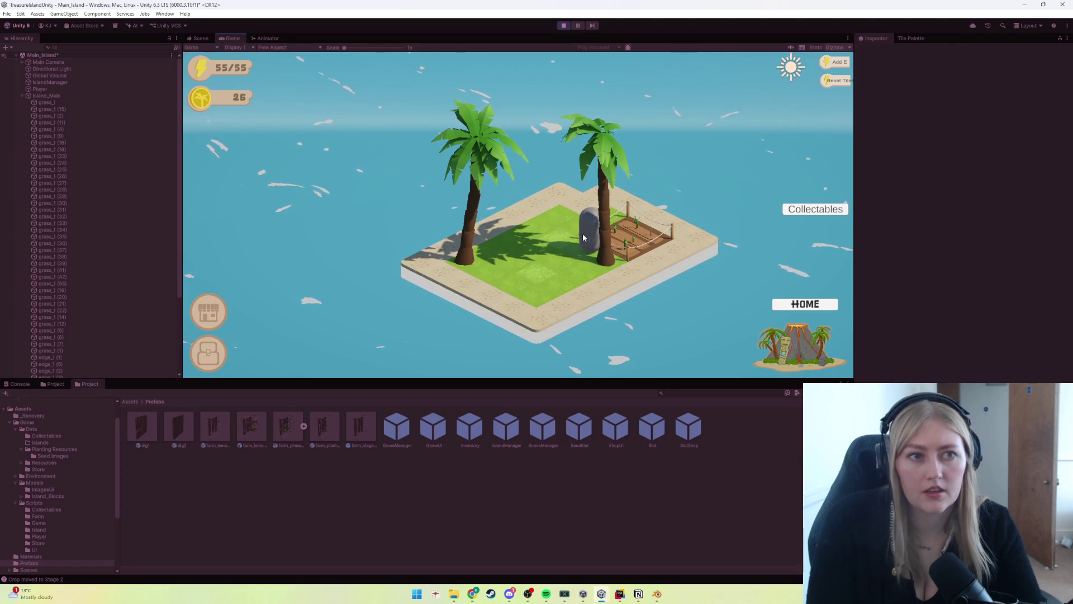
pyautogui.hotkey('ctrl', 'p')
pyautogui.scroll(-6, 65, 310)
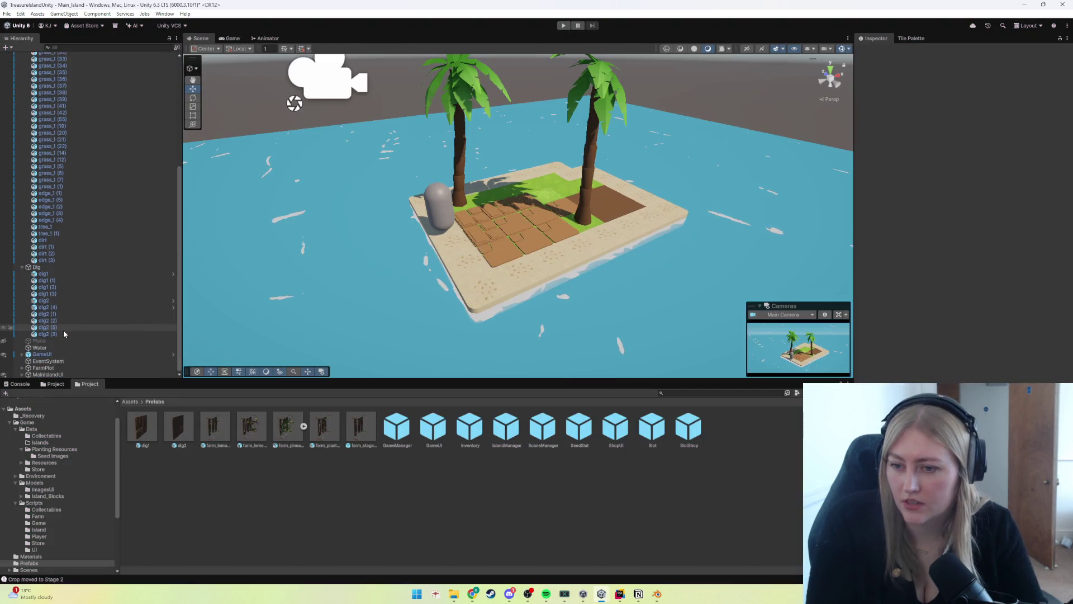
# Step: Untick Raycast Target on the ShopButton and Close images under GameUI > MainIslandUI
pyautogui.click(22, 355)
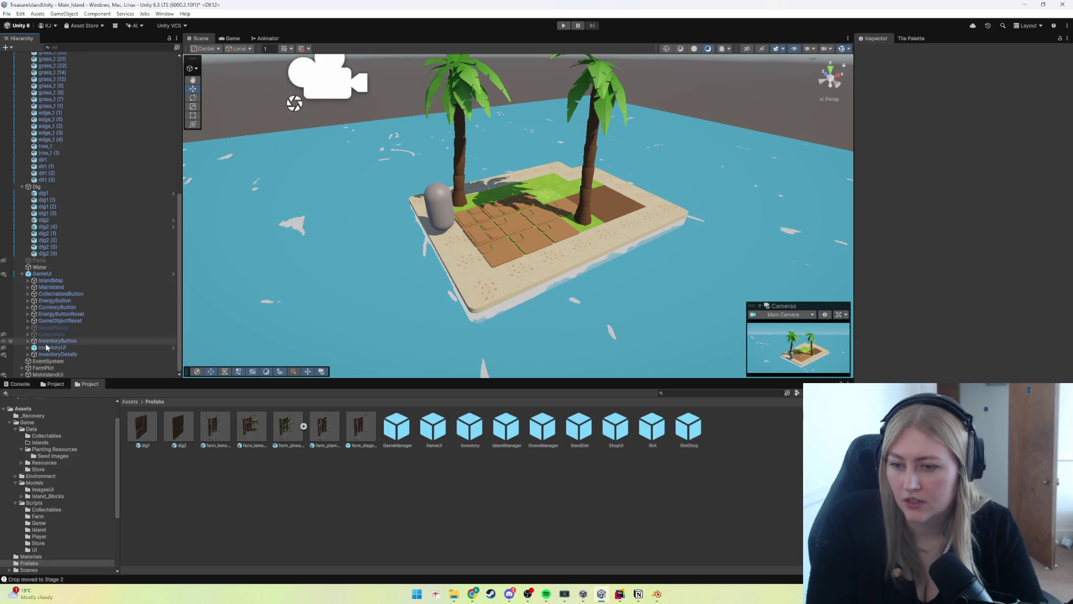
pyautogui.click(22, 374)
pyautogui.click(27, 375)
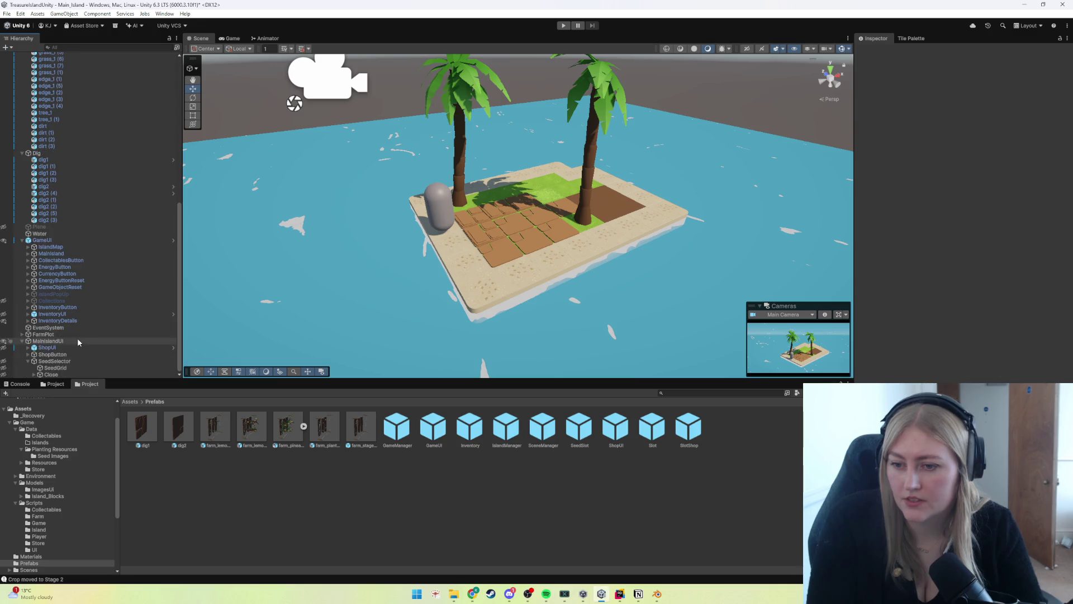
pyautogui.click(53, 355)
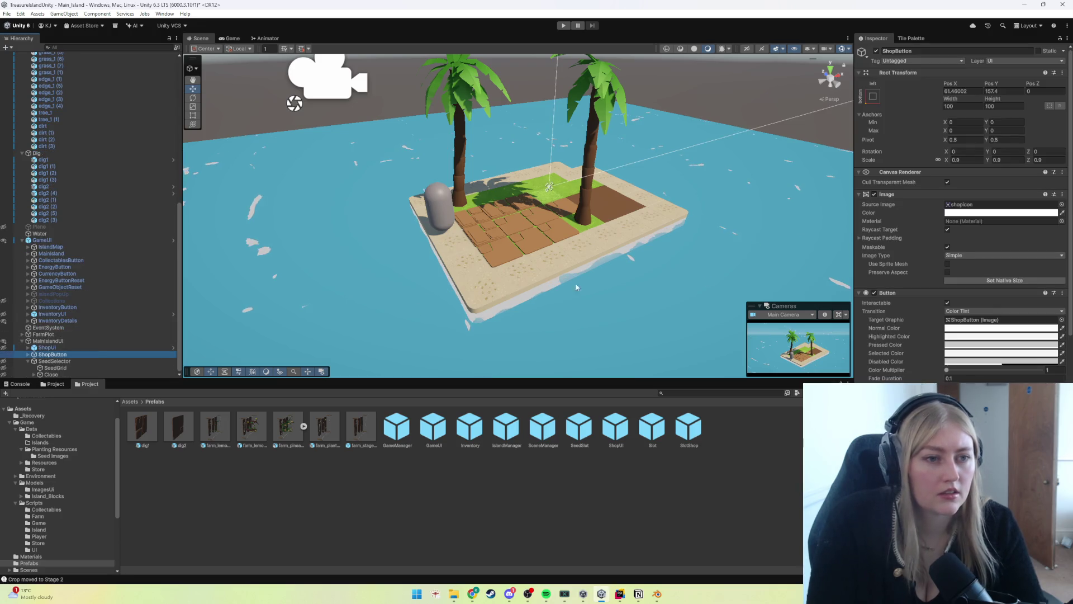
pyautogui.click(947, 230)
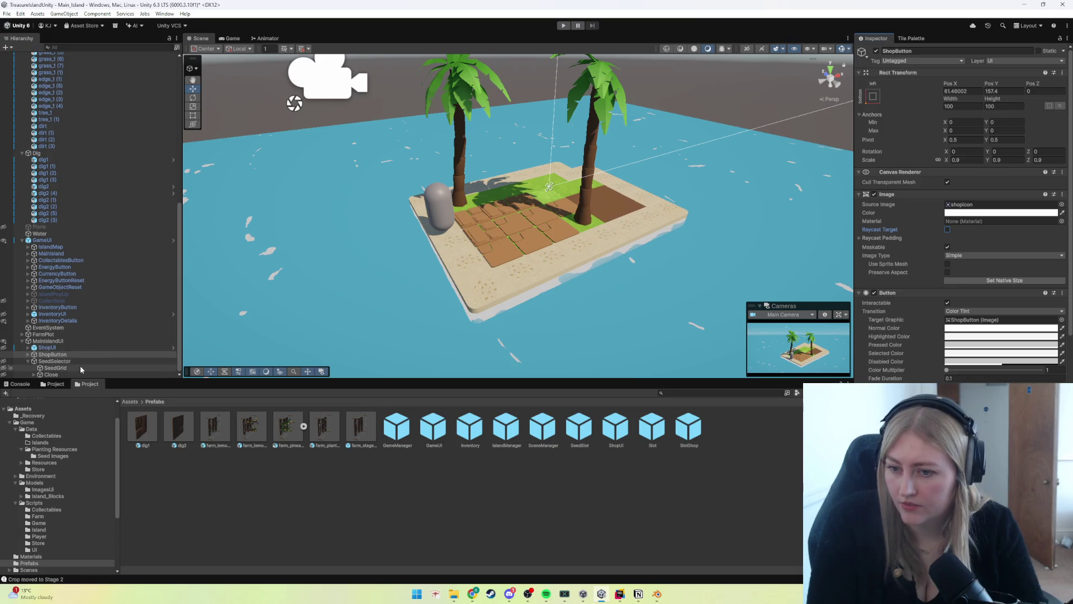
pyautogui.click(54, 361)
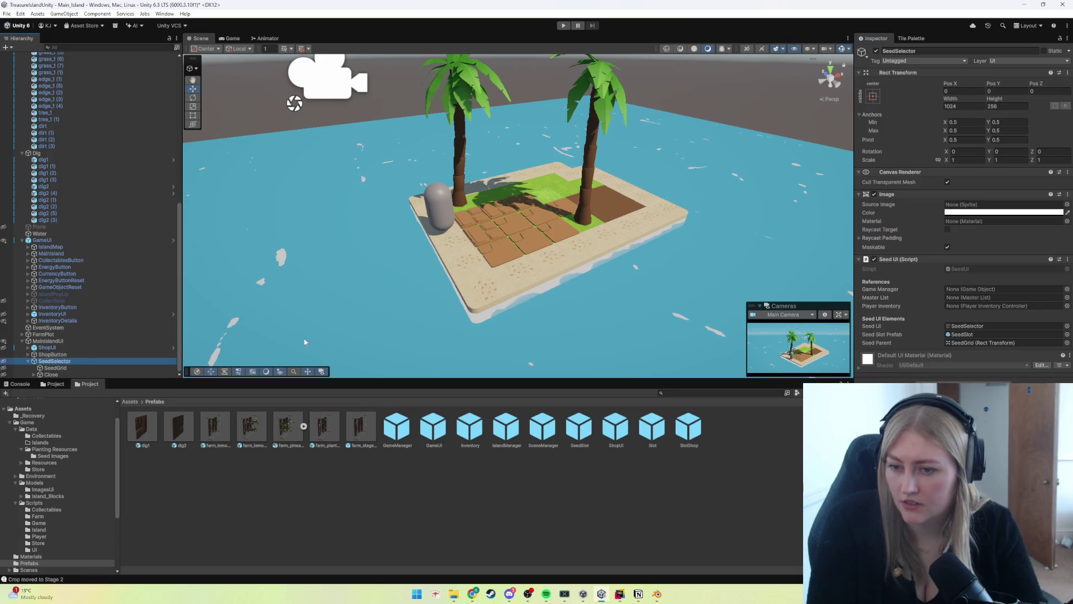
pyautogui.click(49, 374)
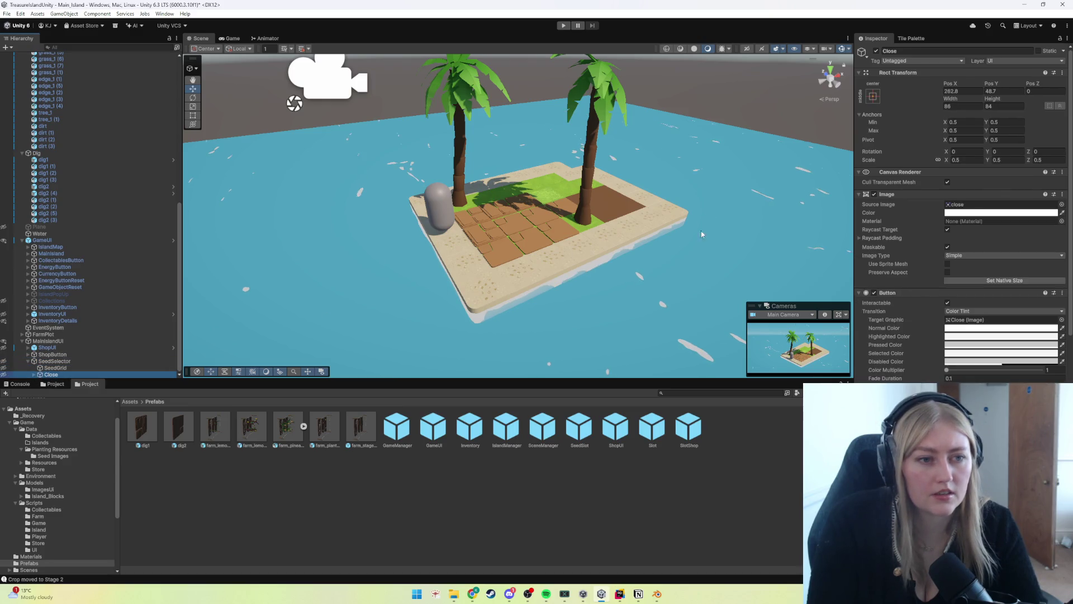
pyautogui.click(946, 229)
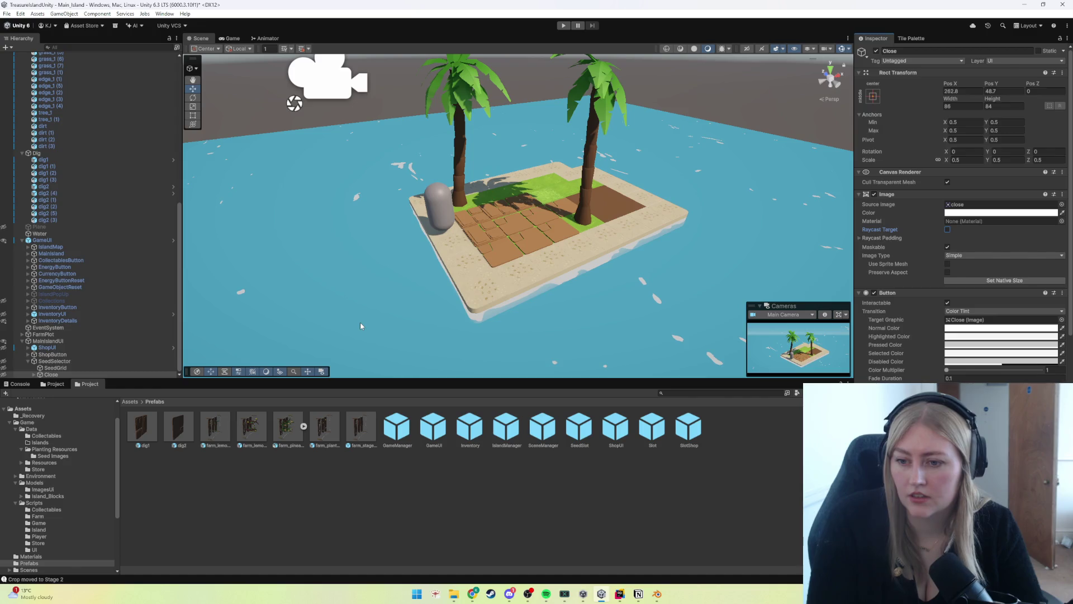
# Step: Review SeedGrid and MainIslandUI, adjust ShopUI's Raycast Target, and enter play mode
pyautogui.click(56, 367)
pyautogui.click(60, 362)
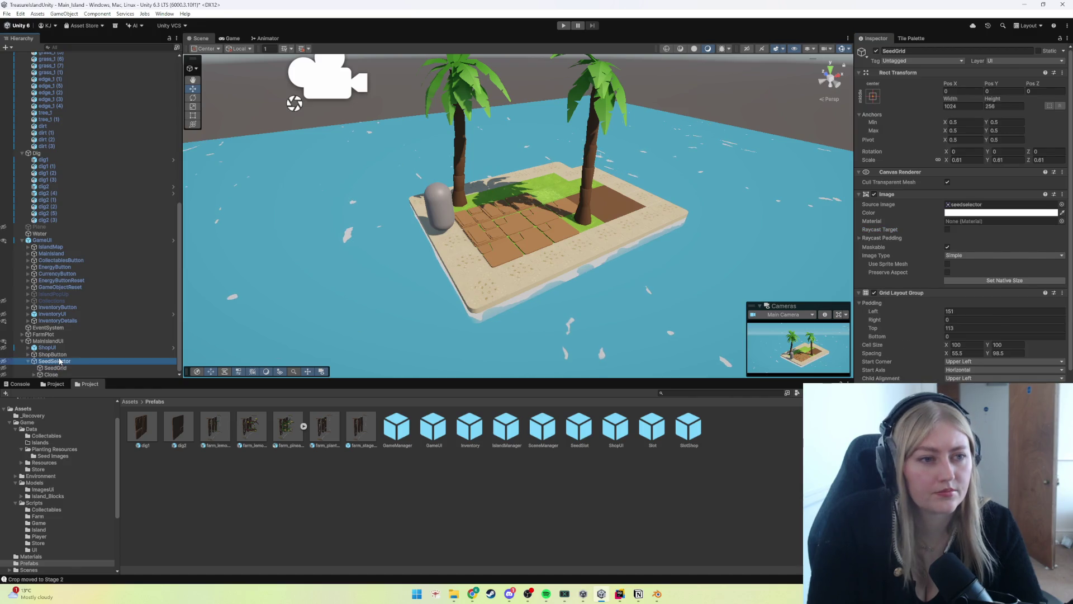
pyautogui.click(49, 341)
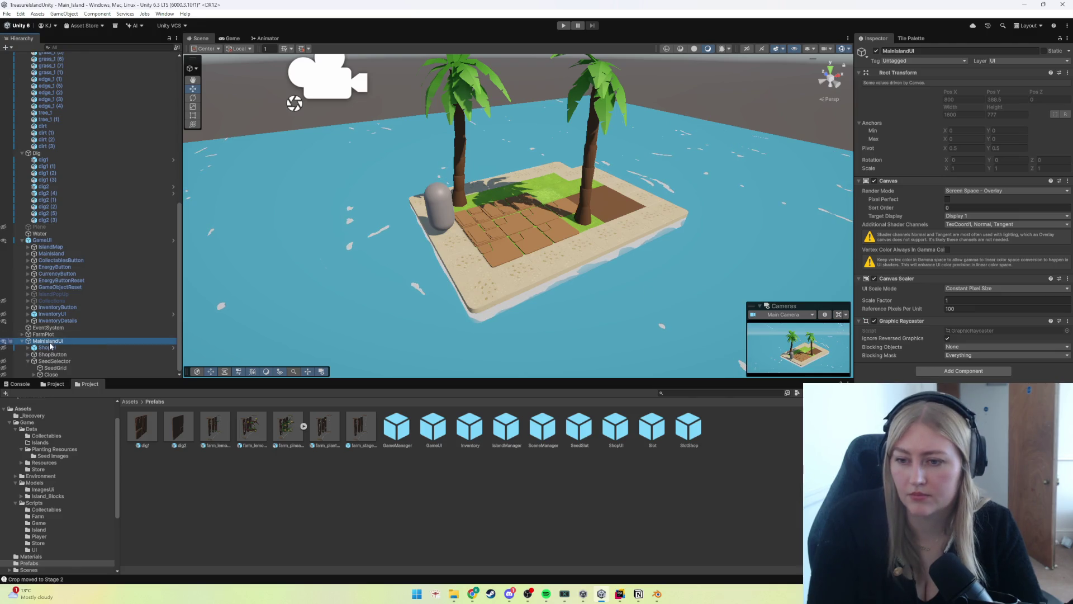
pyautogui.click(49, 348)
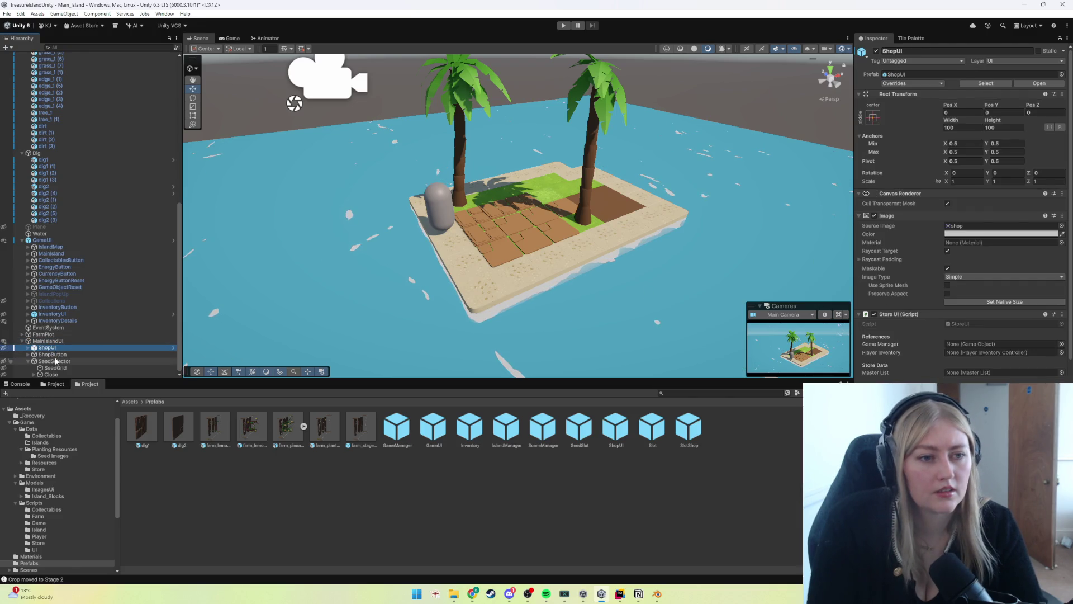
pyautogui.click(948, 256)
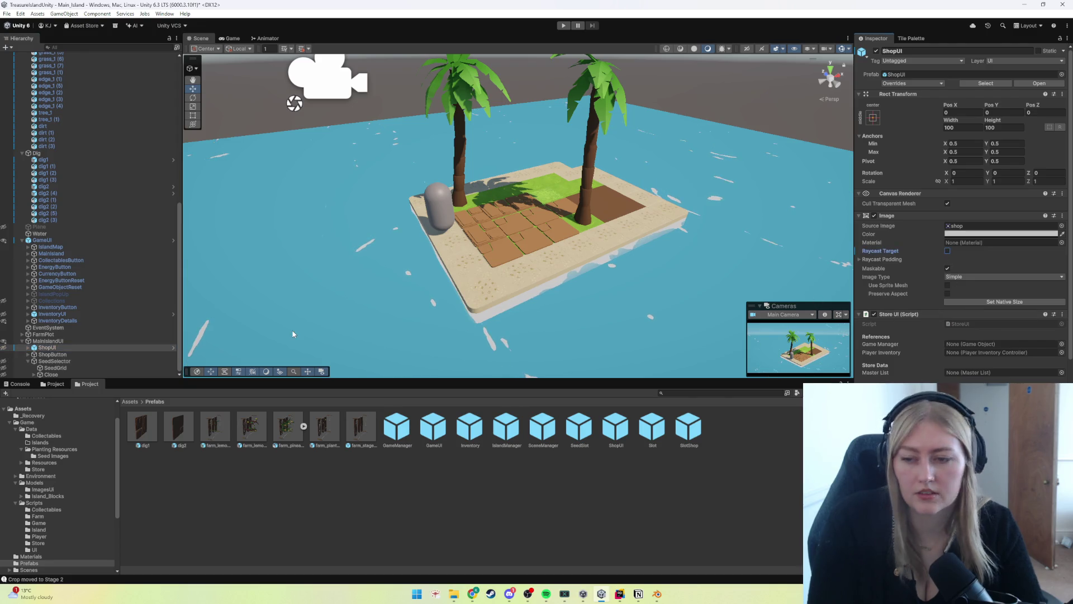
pyautogui.click(53, 355)
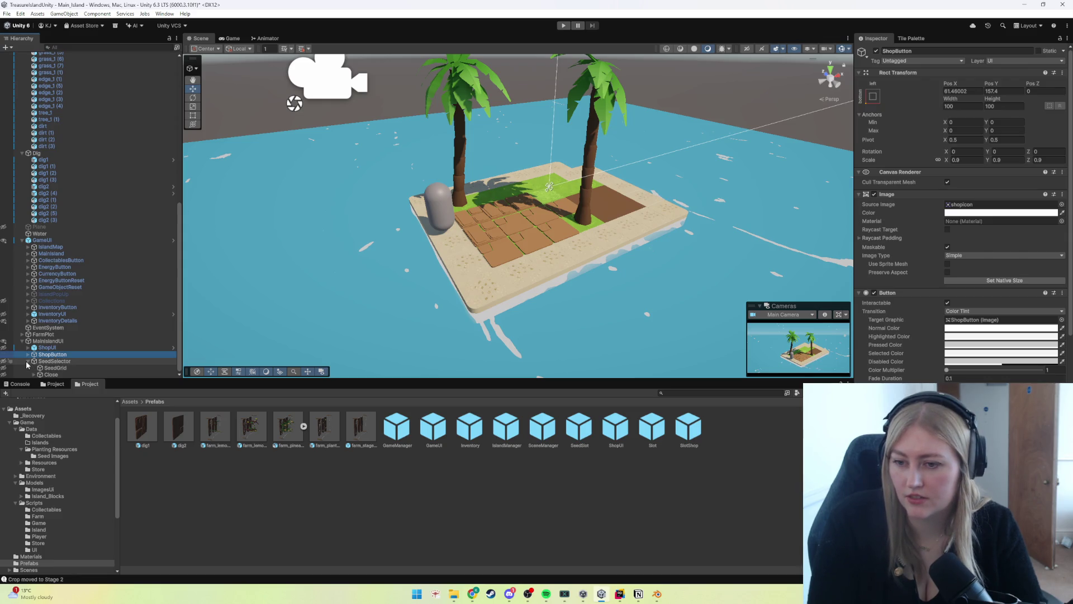
pyautogui.click(44, 361)
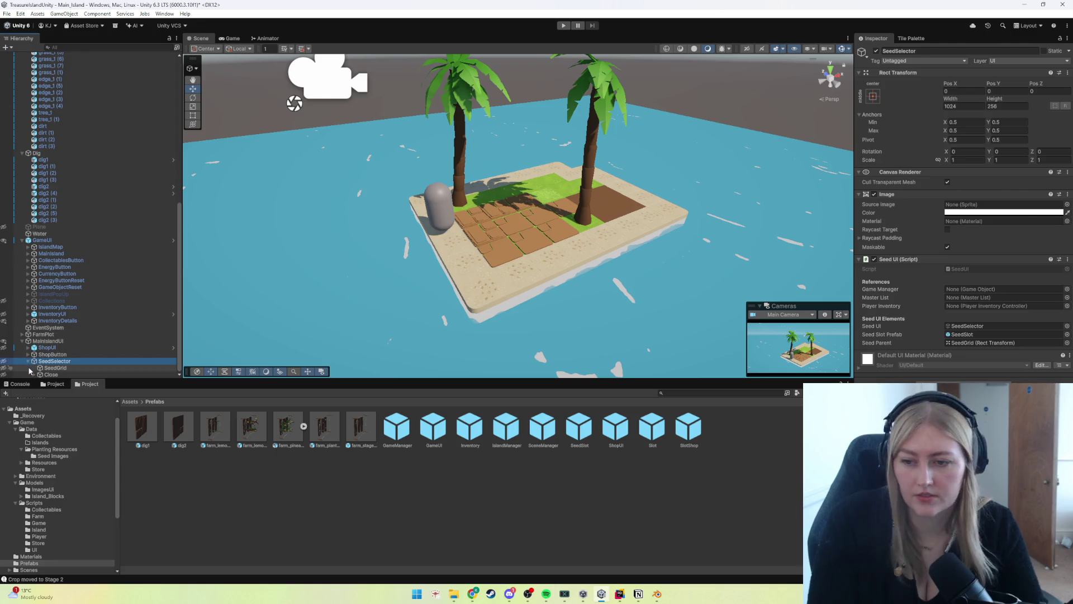
pyautogui.click(39, 368)
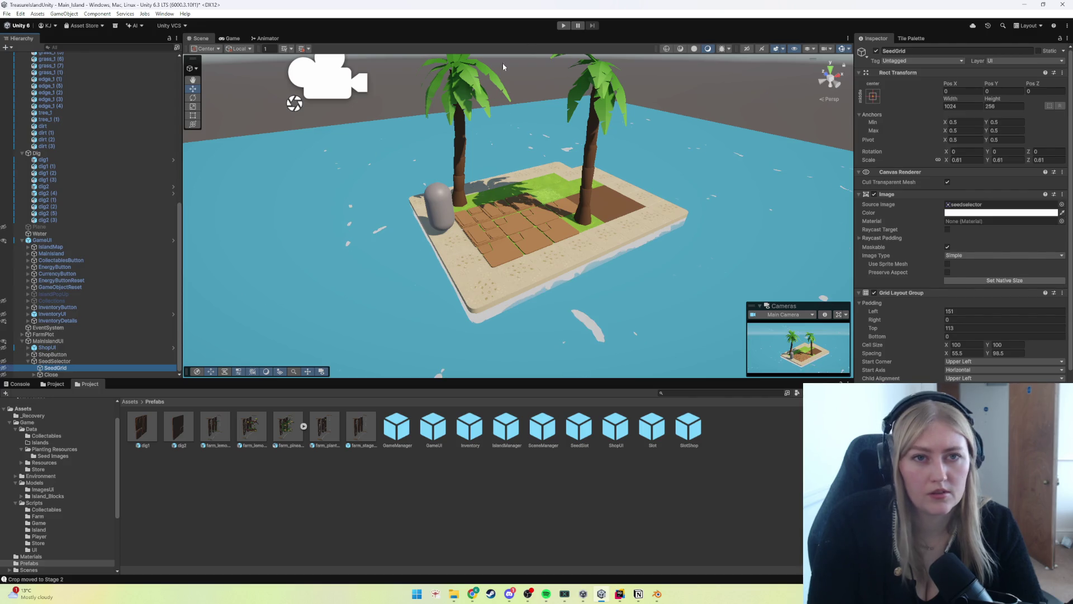
pyautogui.hotkey('ctrl', 'p')
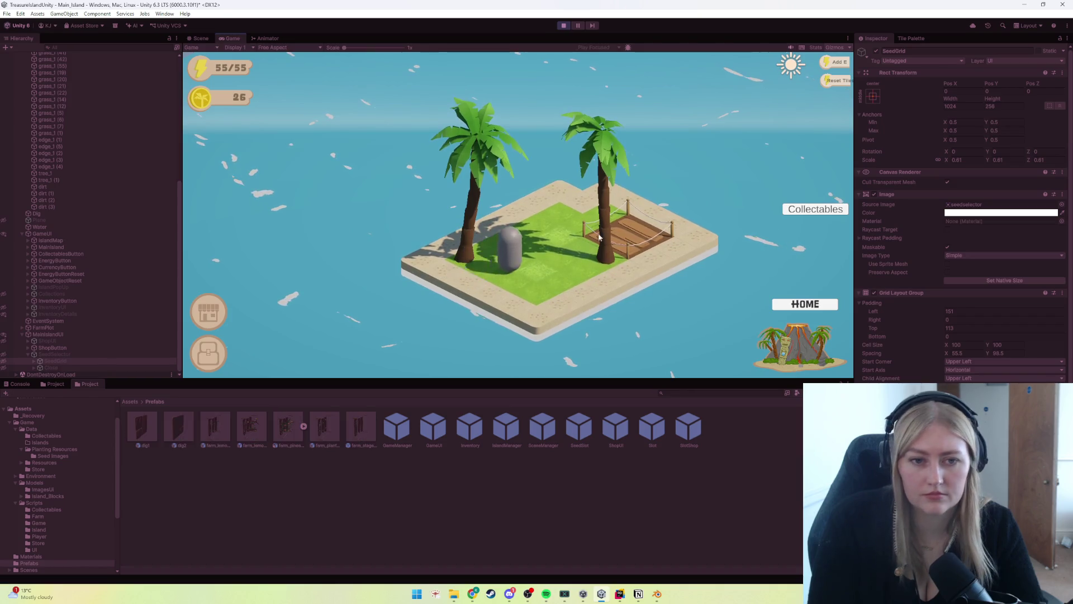
# Step: Plant a seed on the farm plot, watch it grow until the stage3 error, then stop playing
pyautogui.click(621, 237)
pyautogui.click(438, 218)
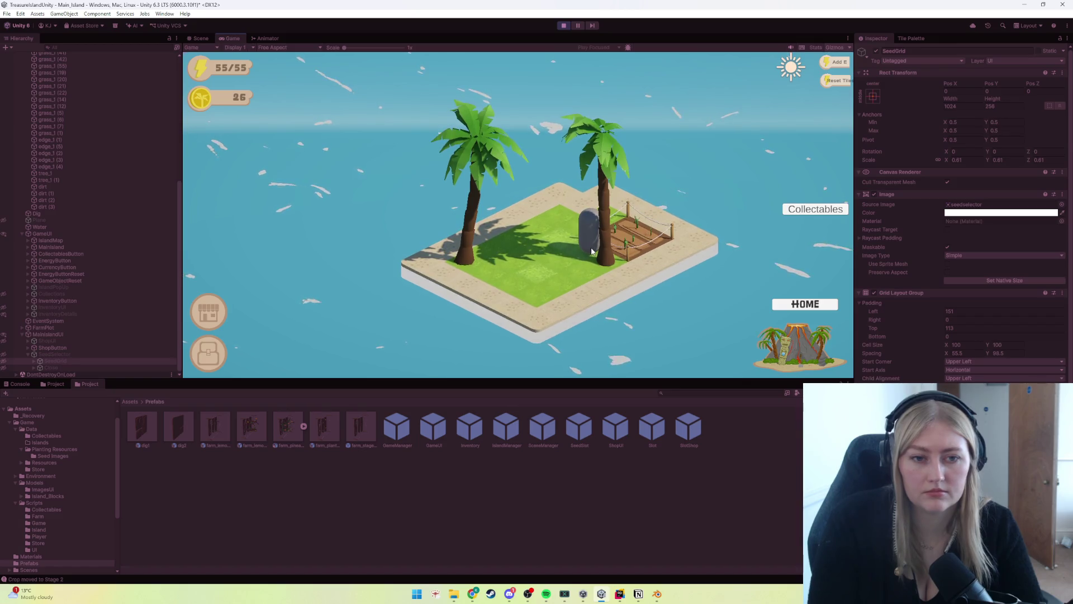
pyautogui.click(629, 242)
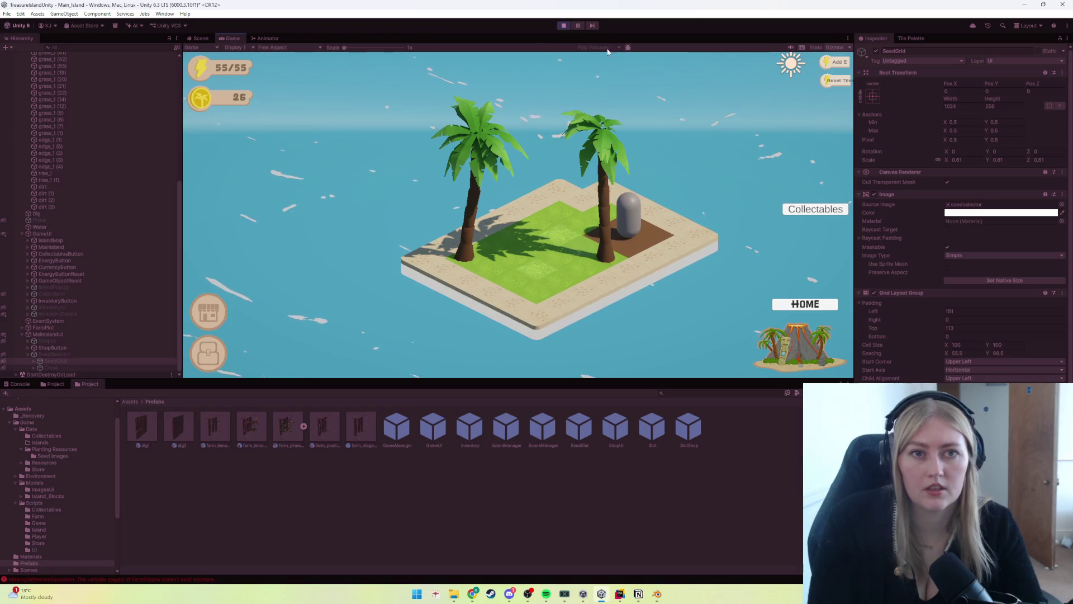
pyautogui.click(563, 26)
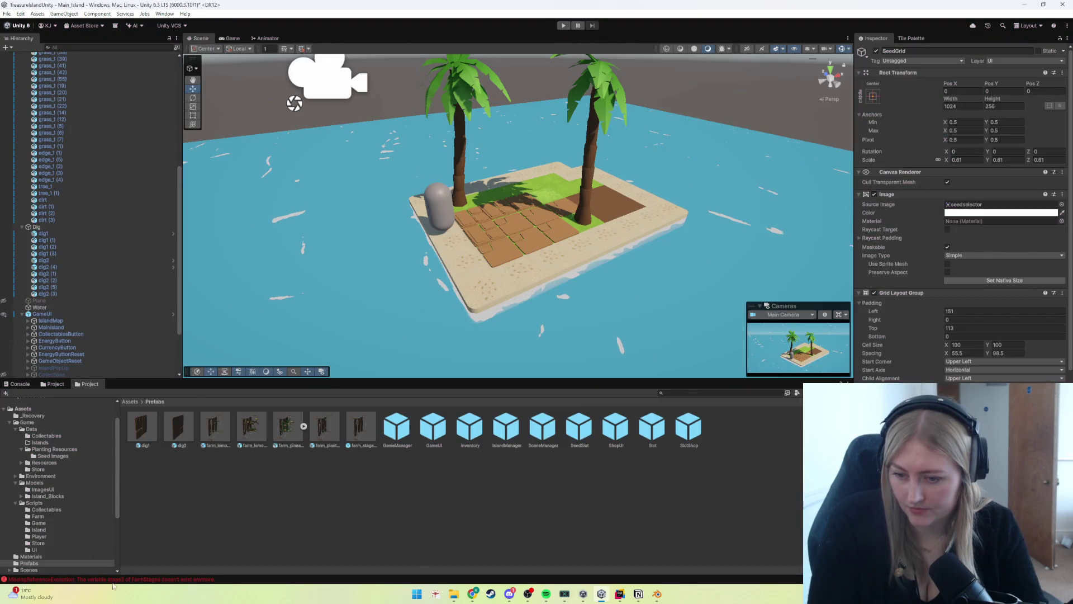
# Step: Open the stage3 MissingReferenceException at its FarmPlot.cs line, then return to the Game/Data/Resources folder
pyautogui.click(112, 580)
pyautogui.doubleClick(53, 410)
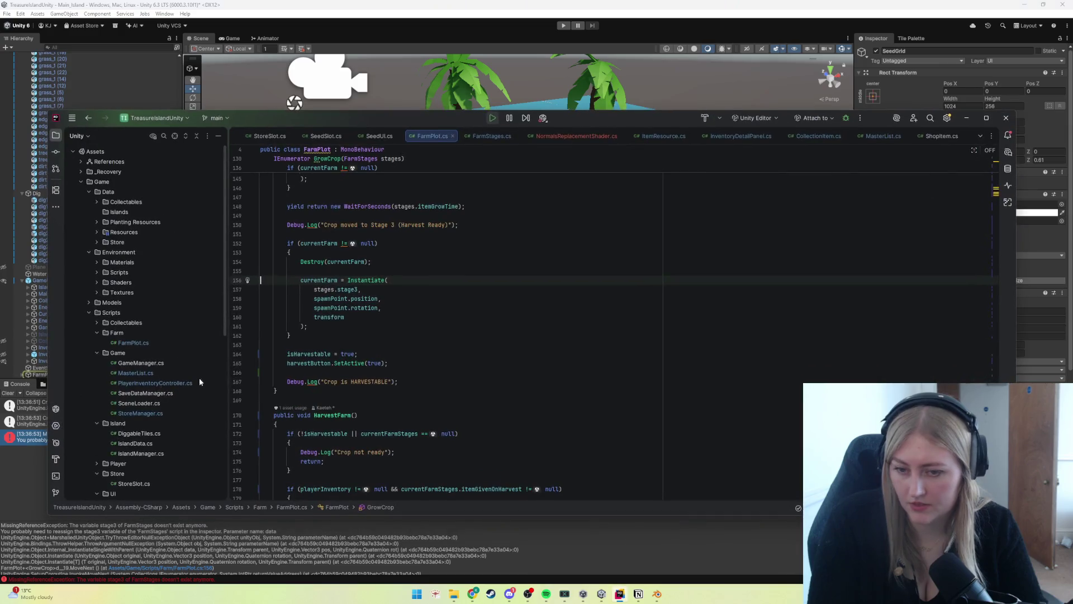
pyautogui.click(966, 119)
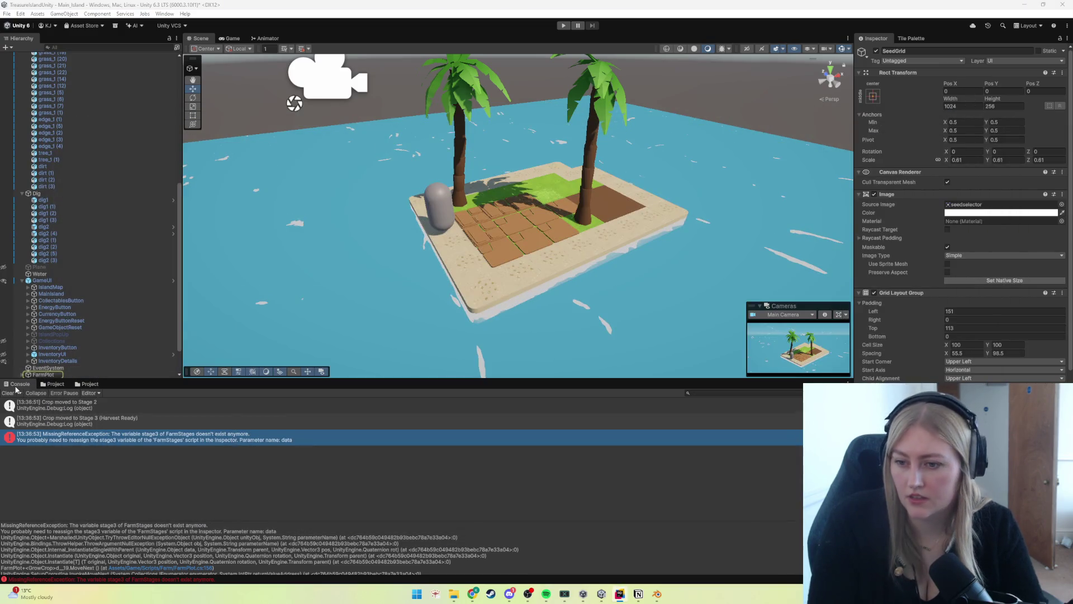
pyautogui.click(55, 385)
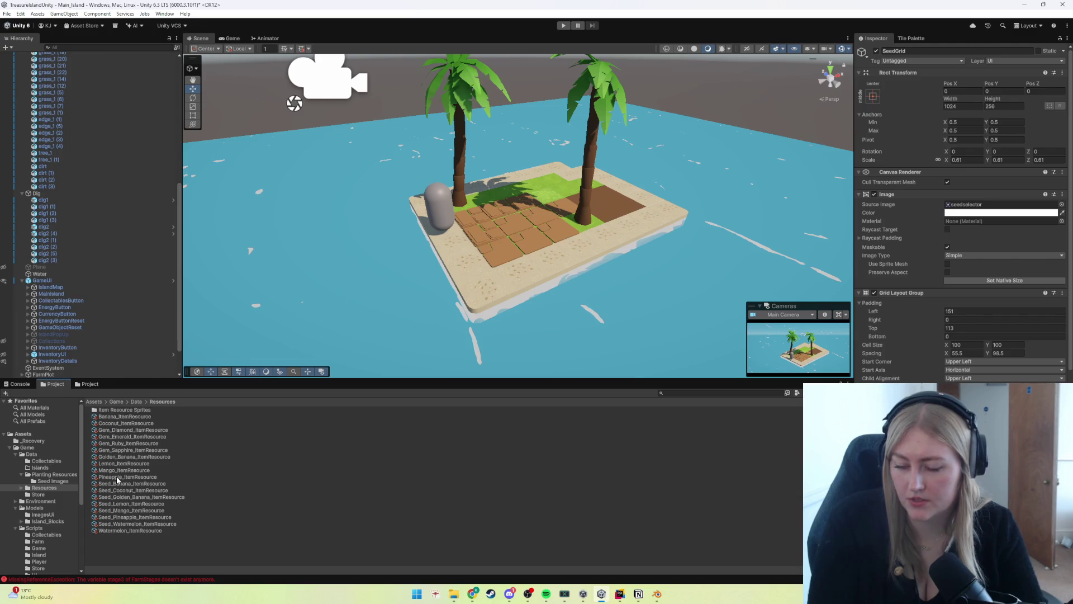
# Step: Assign the farm_lemon_stage_2 prefab to Lemon_Farm's empty Stage 3 slot and rerun the game
pyautogui.click(49, 474)
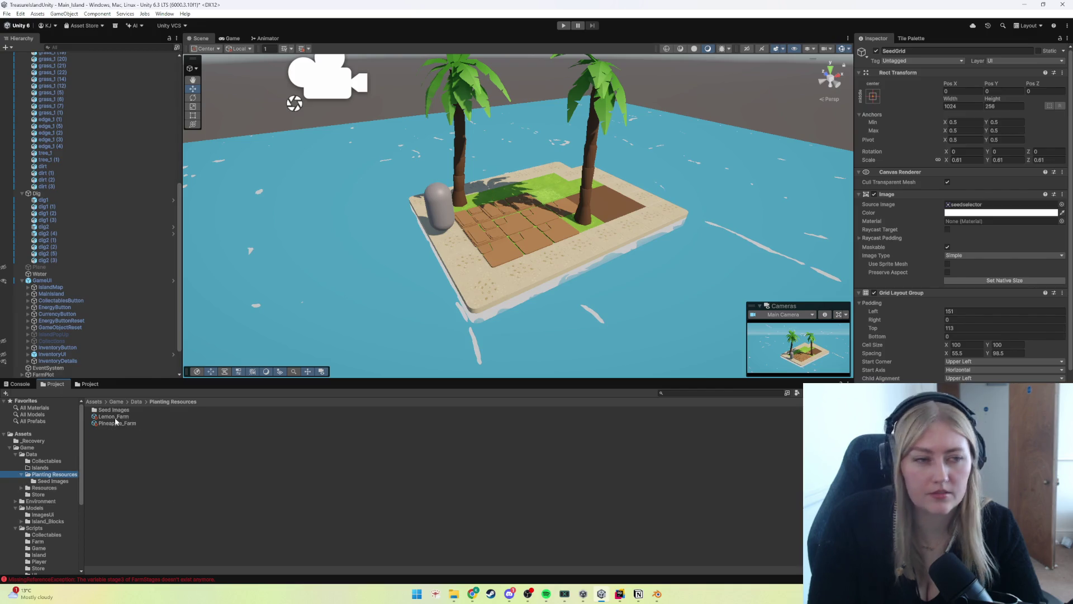
pyautogui.click(115, 417)
pyautogui.scroll(-3, 55, 529)
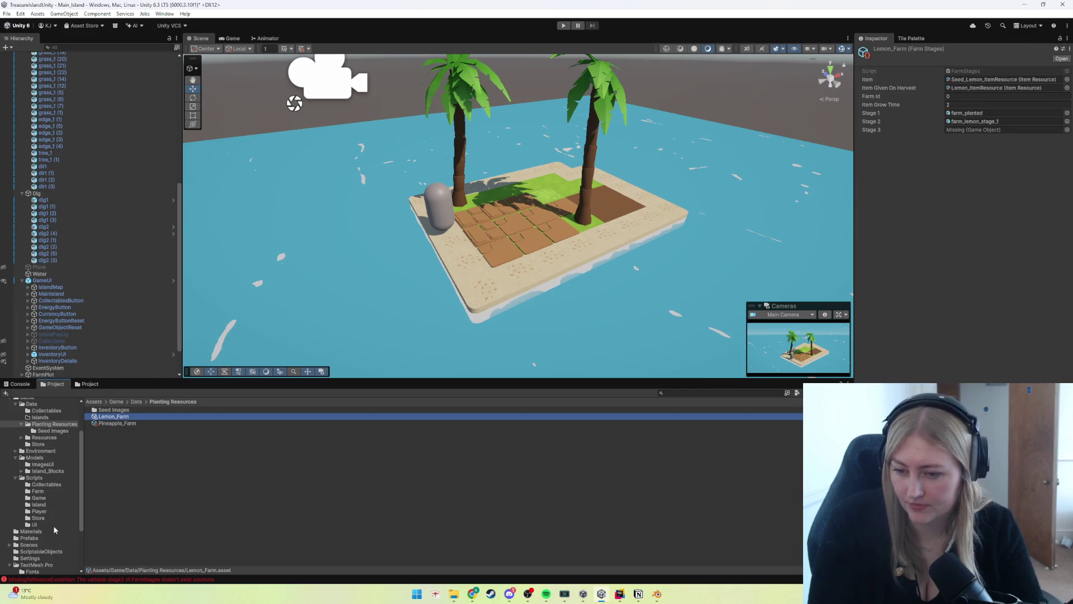
pyautogui.click(30, 538)
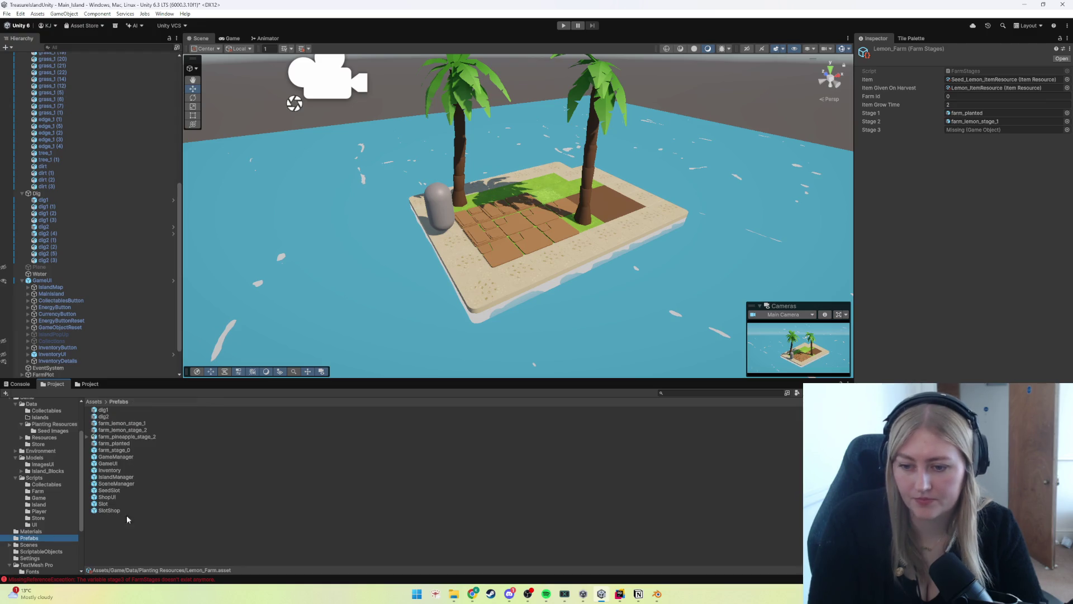
pyautogui.moveTo(130, 434)
pyautogui.mouseDown()
pyautogui.moveTo(961, 124)
pyautogui.moveTo(963, 133)
pyautogui.mouseUp()
pyautogui.click(563, 26)
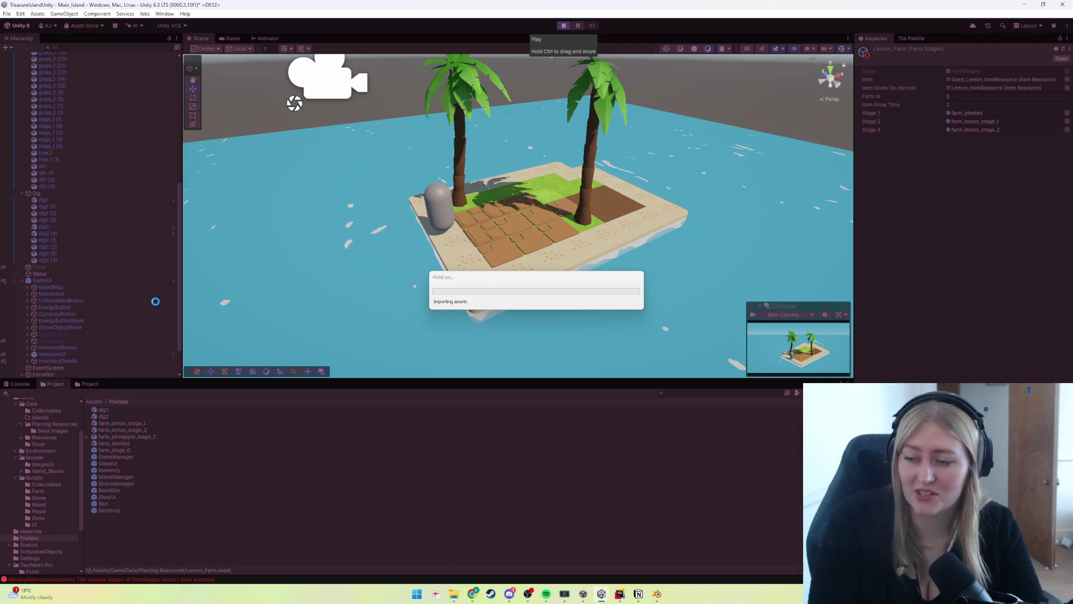
# Step: Plant a lemon seed on the farm plot, let it grow, and harvest the ripe crop
pyautogui.click(508, 245)
pyautogui.click(464, 238)
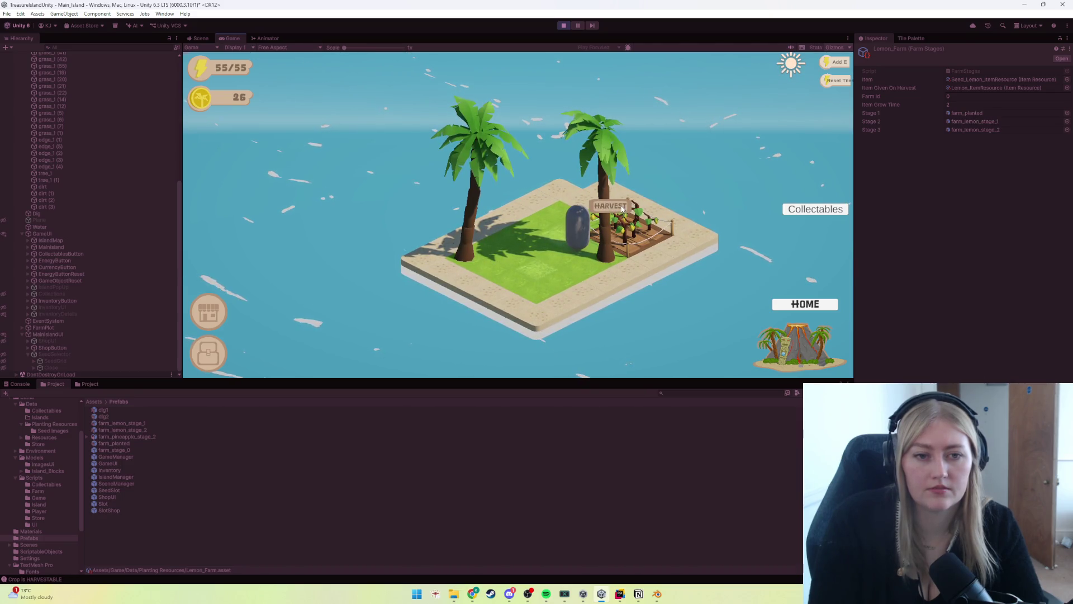
pyautogui.click(622, 208)
# Step: Try replanting on the emptied plot, then exit play mode
pyautogui.click(572, 244)
pyautogui.click(629, 239)
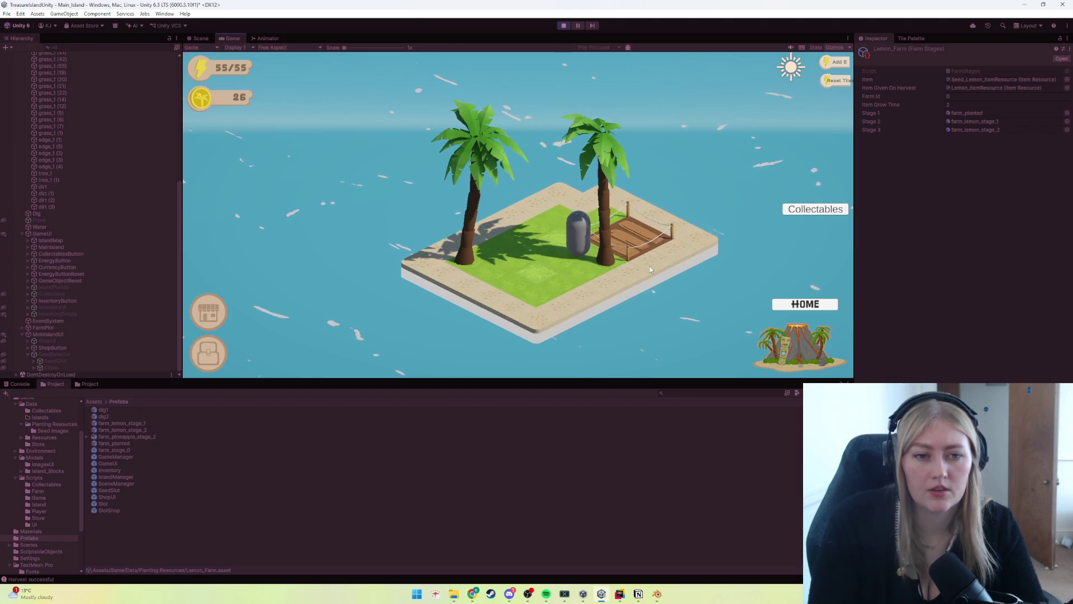
pyautogui.click(629, 239)
pyautogui.click(586, 250)
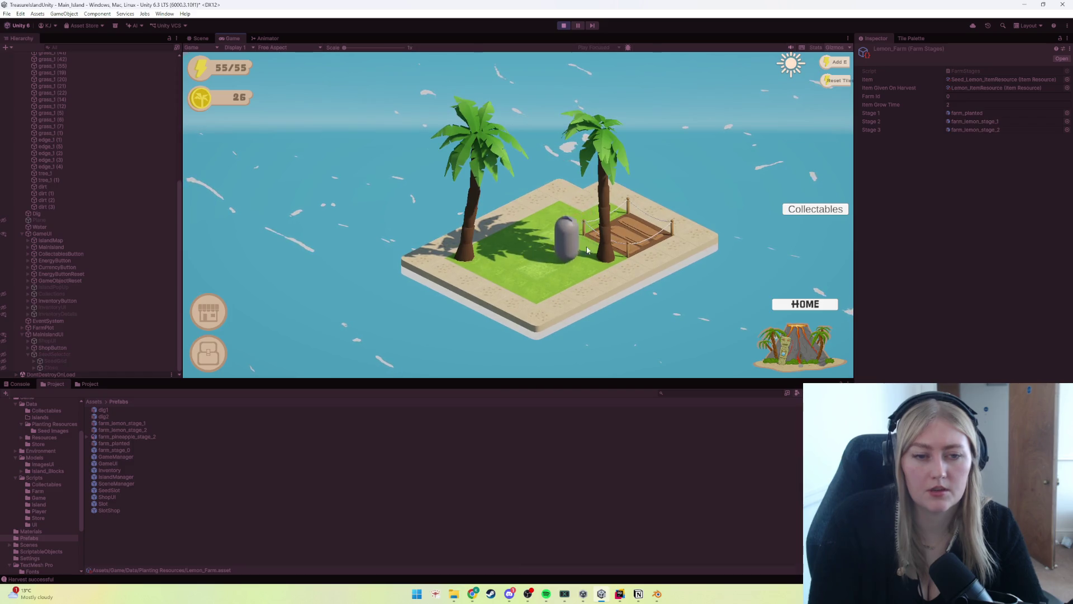
pyautogui.click(585, 210)
pyautogui.click(581, 251)
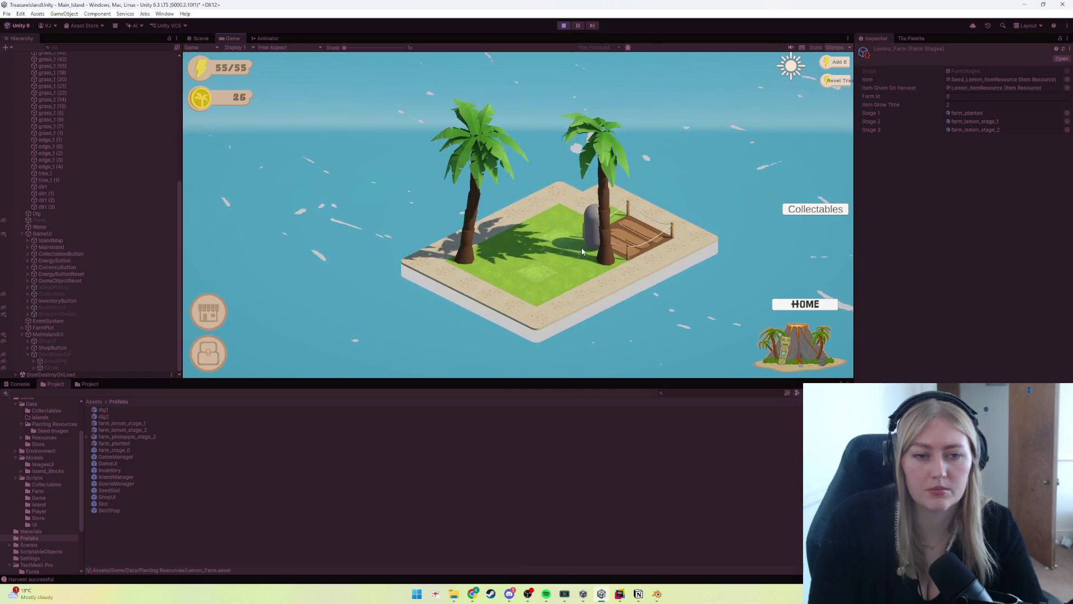
pyautogui.hotkey('ctrl', 'p')
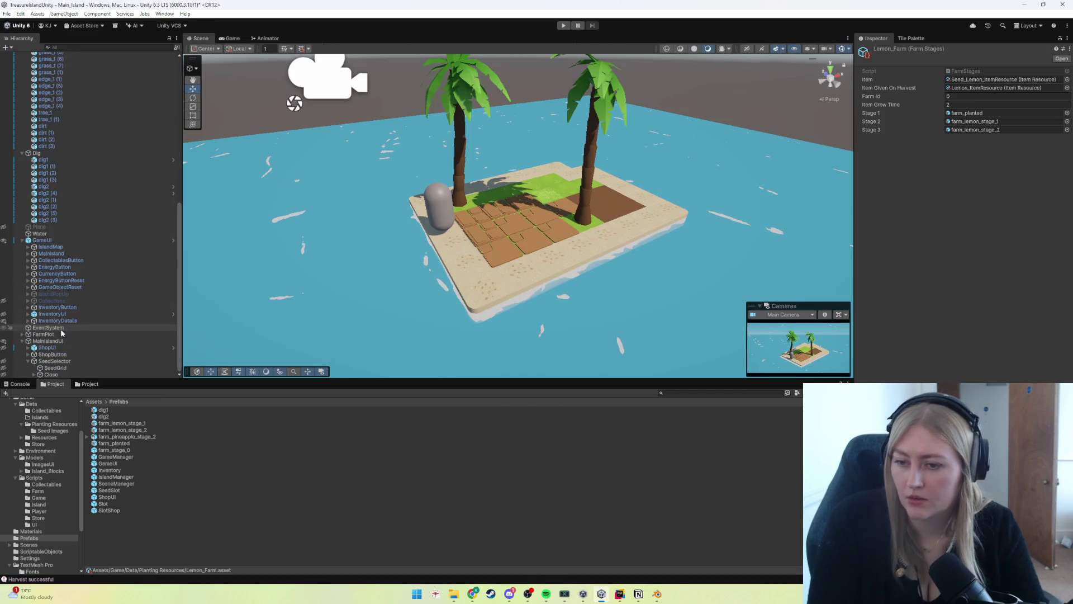
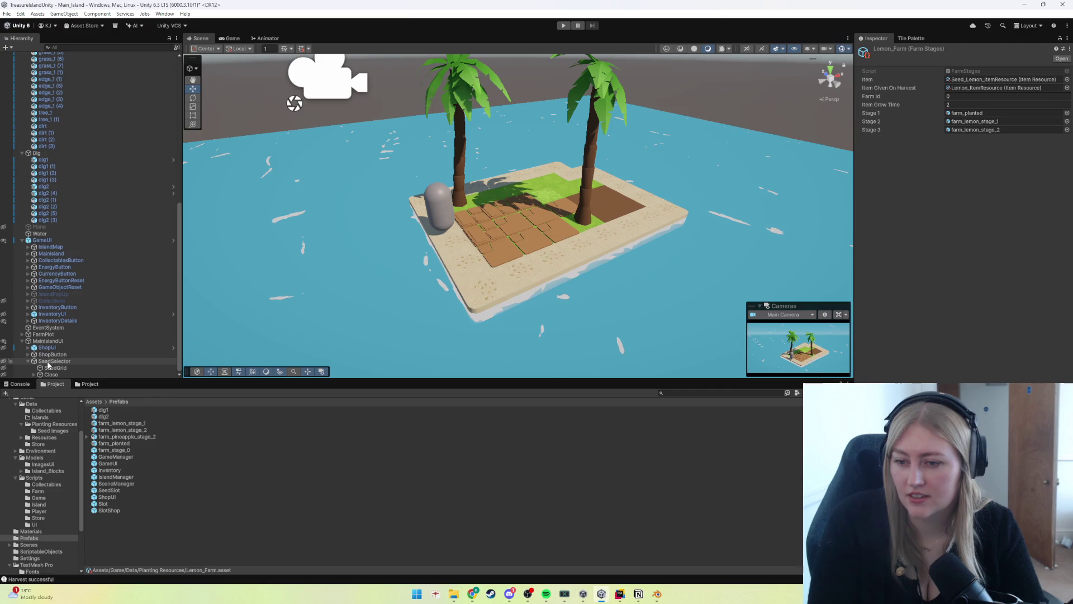
# Step: Expand FarmPlot and its Canvas, inspecting SpawnPoint, HarvestButton, its Text (TMP) label and PlantButton
pyautogui.click(21, 334)
pyautogui.click(45, 328)
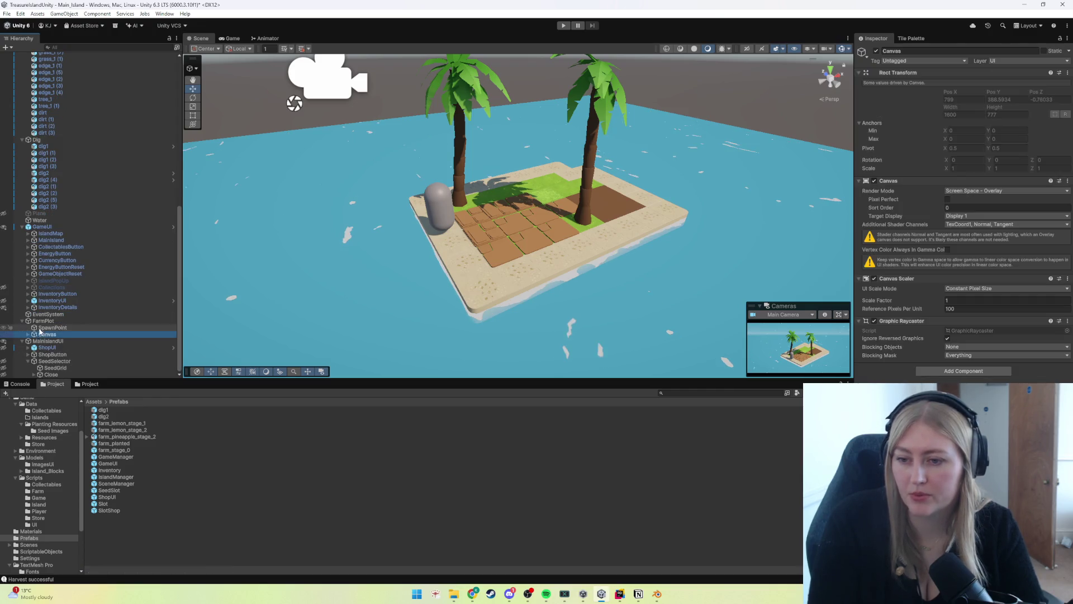
pyautogui.click(40, 335)
pyautogui.click(27, 334)
pyautogui.click(55, 326)
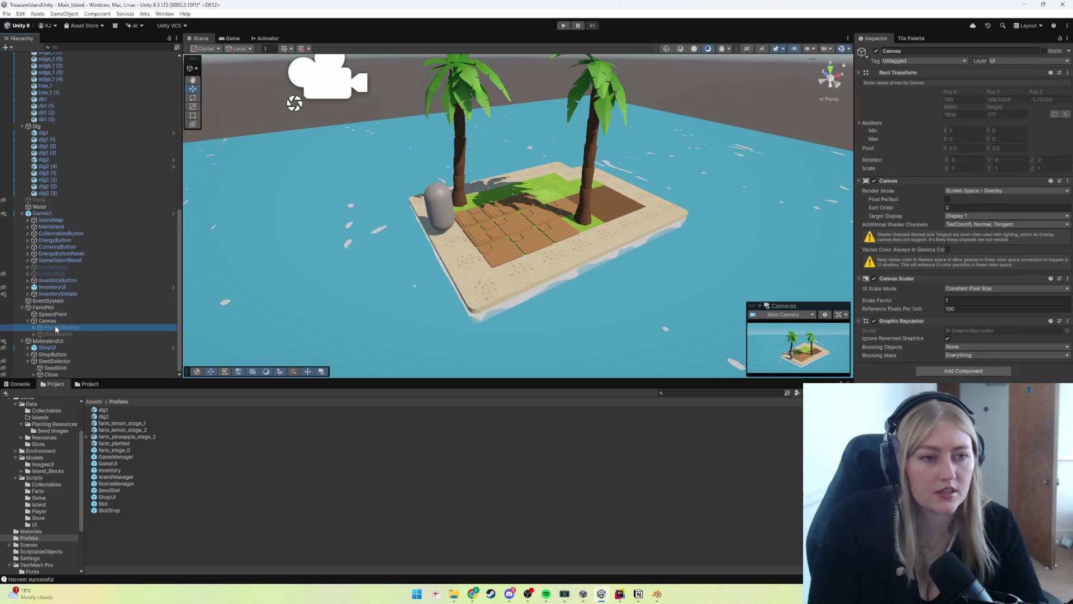
pyautogui.click(34, 328)
pyautogui.click(53, 334)
pyautogui.click(49, 340)
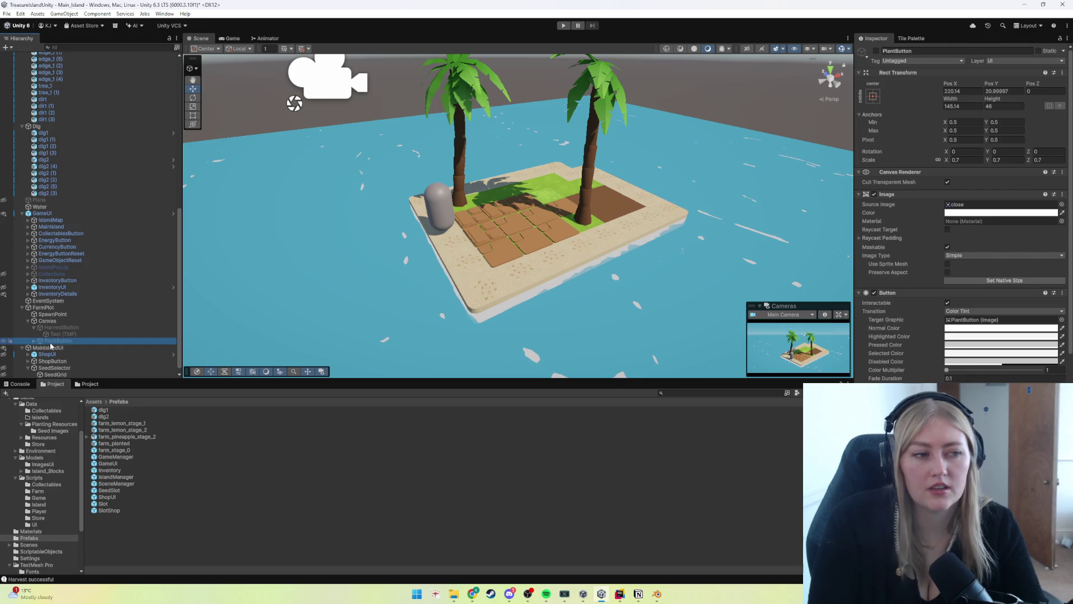
# Step: Clear the selection, then select FarmPlot's Canvas and bring up its context menu
pyautogui.click(535, 213)
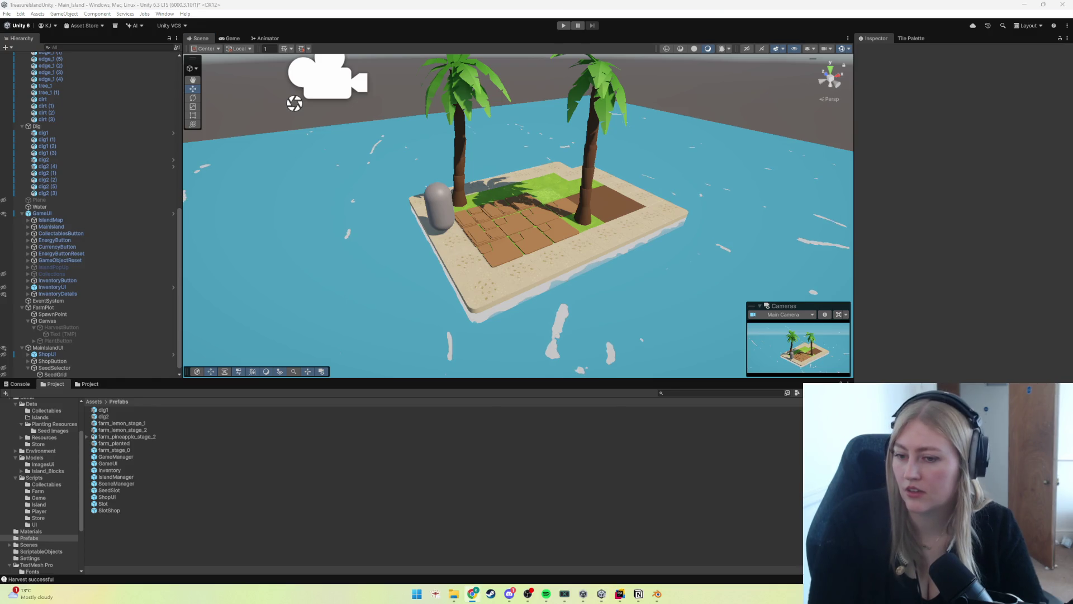
pyautogui.click(64, 323)
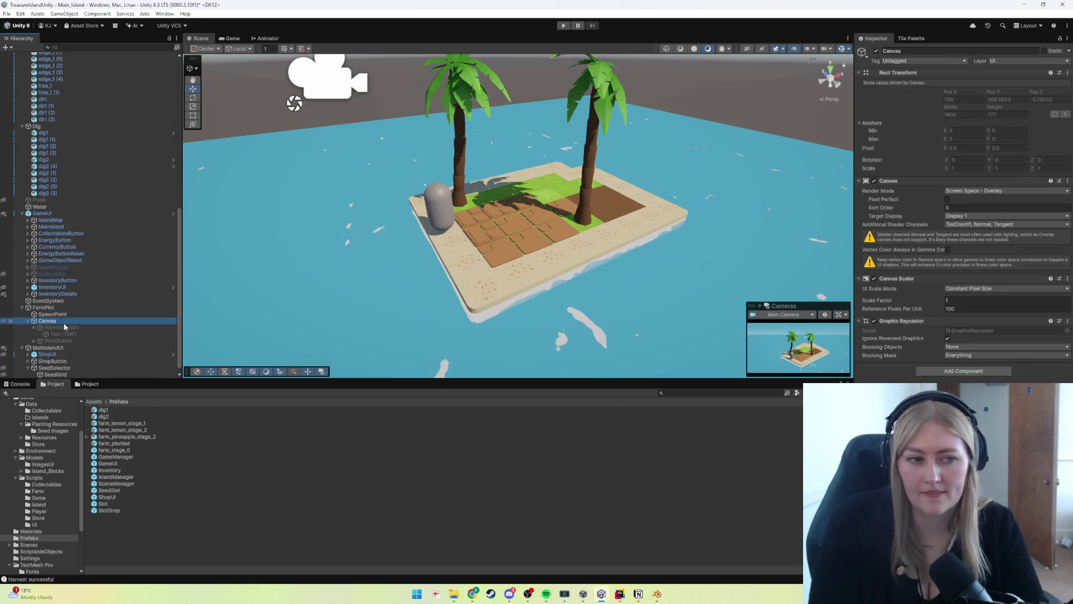
pyautogui.rightClick(64, 323)
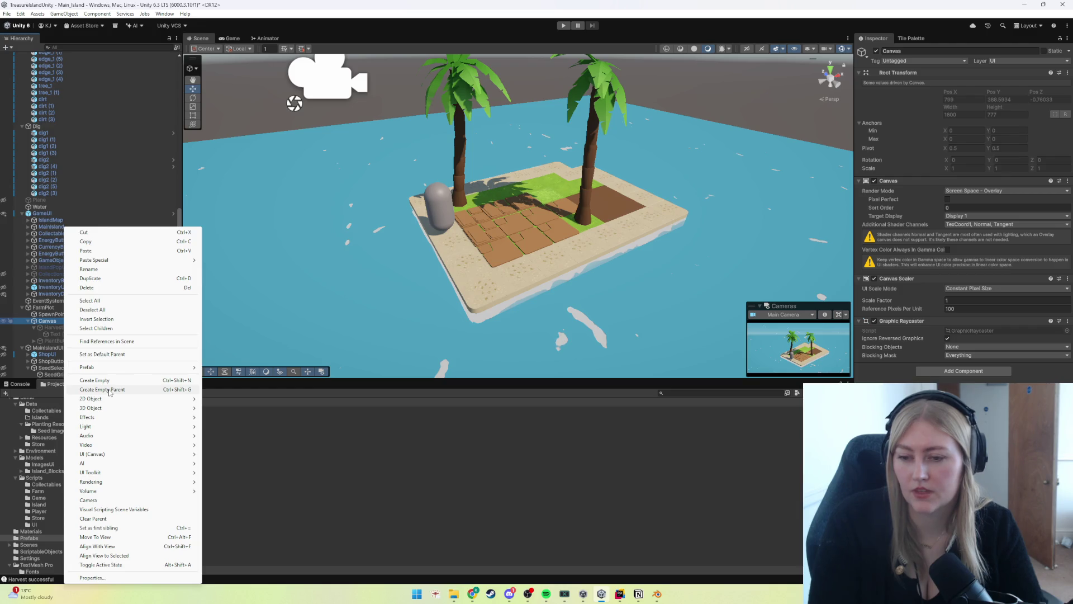
# Step: Add a UI Panel under the Canvas and drag it above HarvestButton as the first child
pyautogui.moveTo(91, 455)
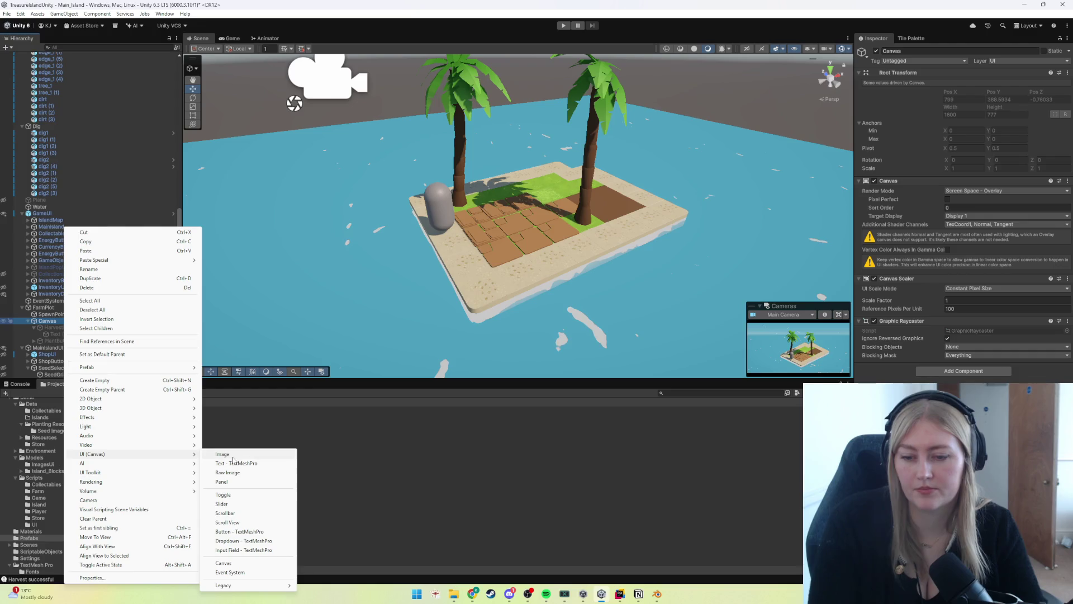
pyautogui.click(238, 486)
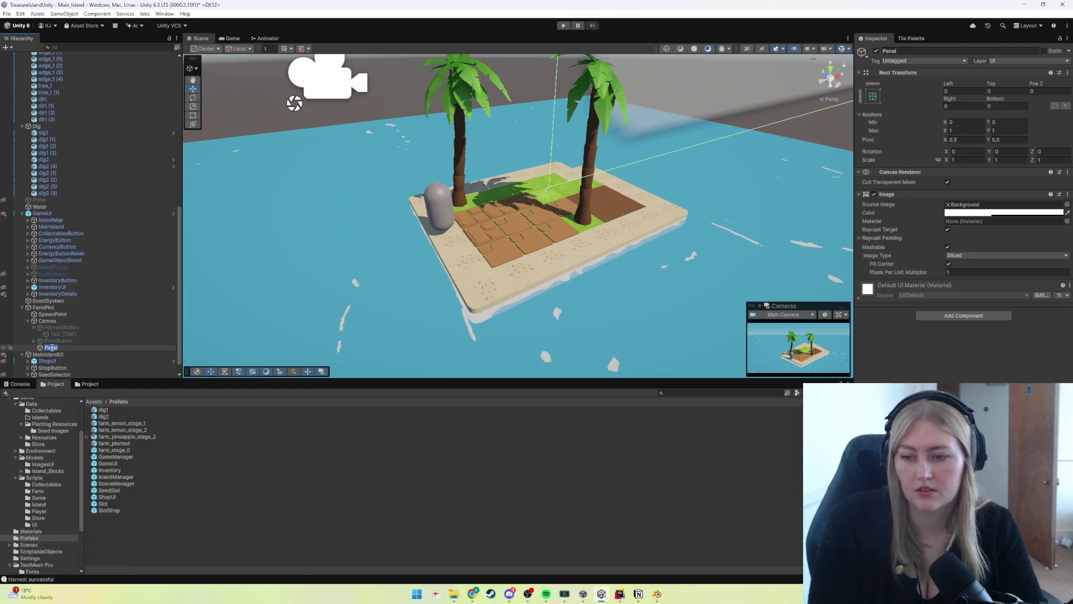
pyautogui.click(221, 484)
pyautogui.click(50, 348)
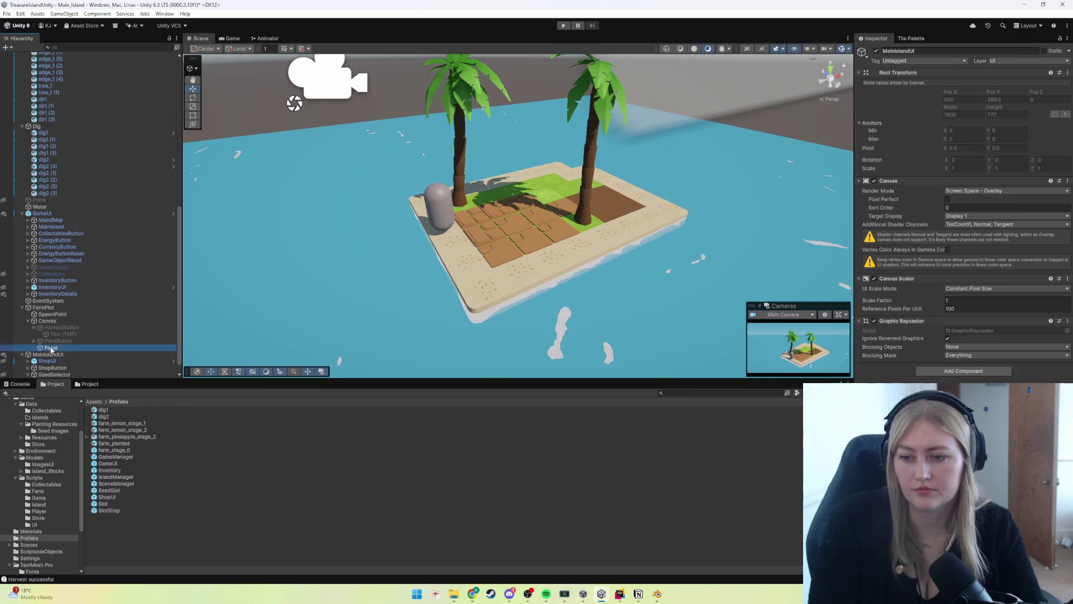
pyautogui.moveTo(54, 330); pyautogui.dragTo(55, 328)
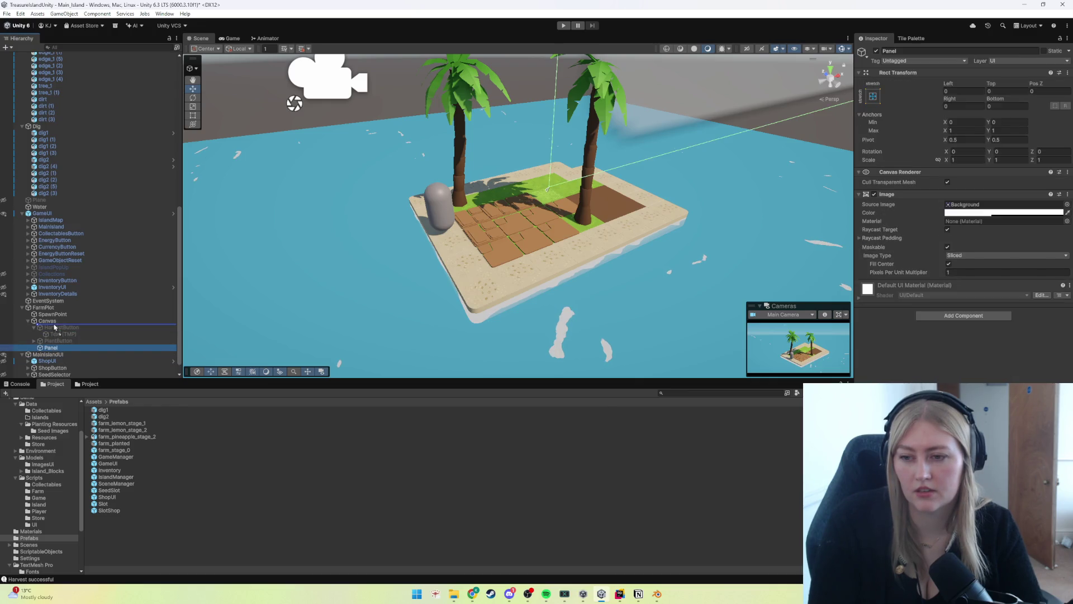
pyautogui.moveTo(54, 327); pyautogui.dragTo(55, 329)
# Step: Keep the name Panel, return to the Scene view, and back out of the image colour picker
pyautogui.click(53, 330)
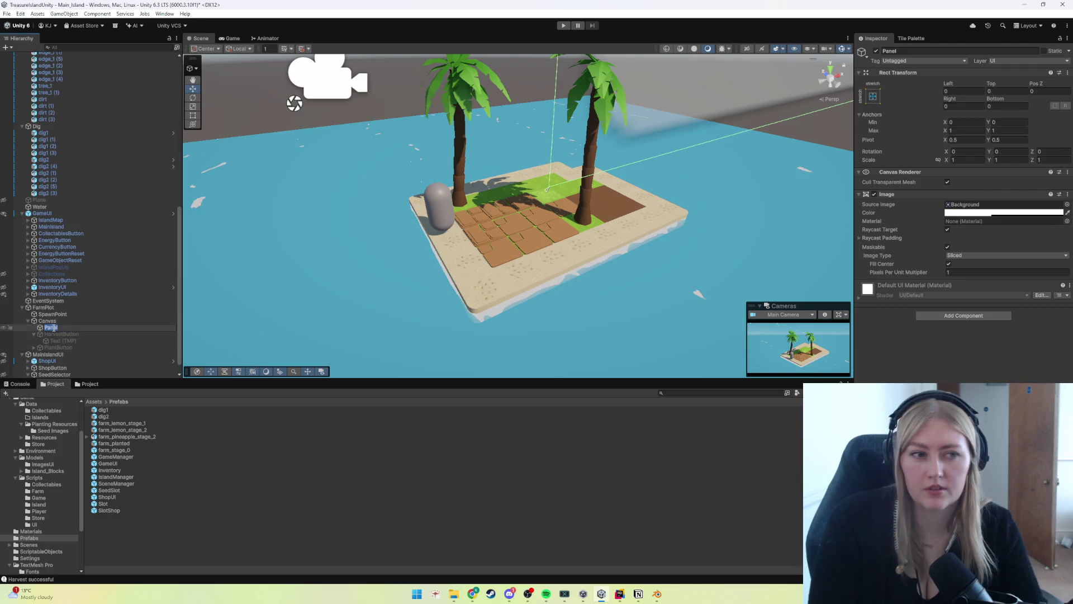
pyautogui.click(947, 230)
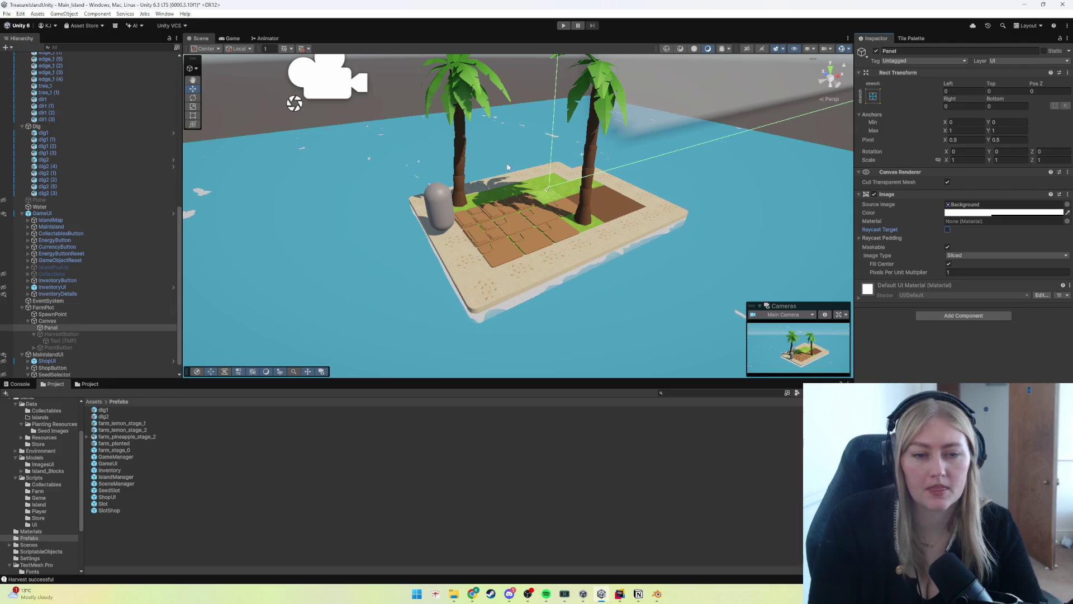
pyautogui.rightClick(58, 330)
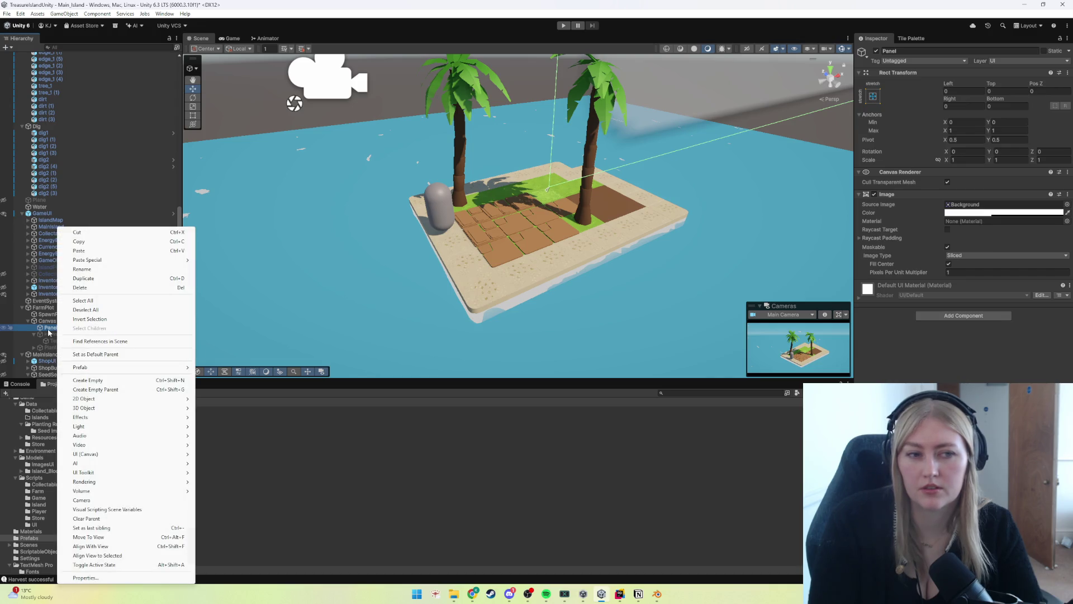
pyautogui.press('Escape')
pyautogui.click(232, 38)
pyautogui.click(201, 39)
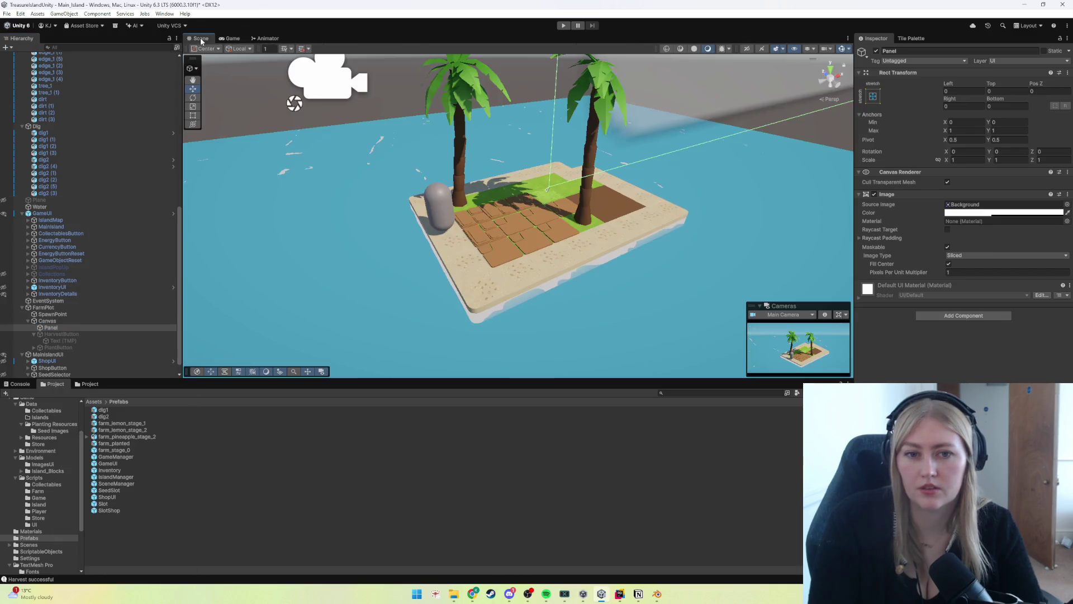
pyautogui.click(1033, 213)
pyautogui.hotkey('ctrl', 'z')
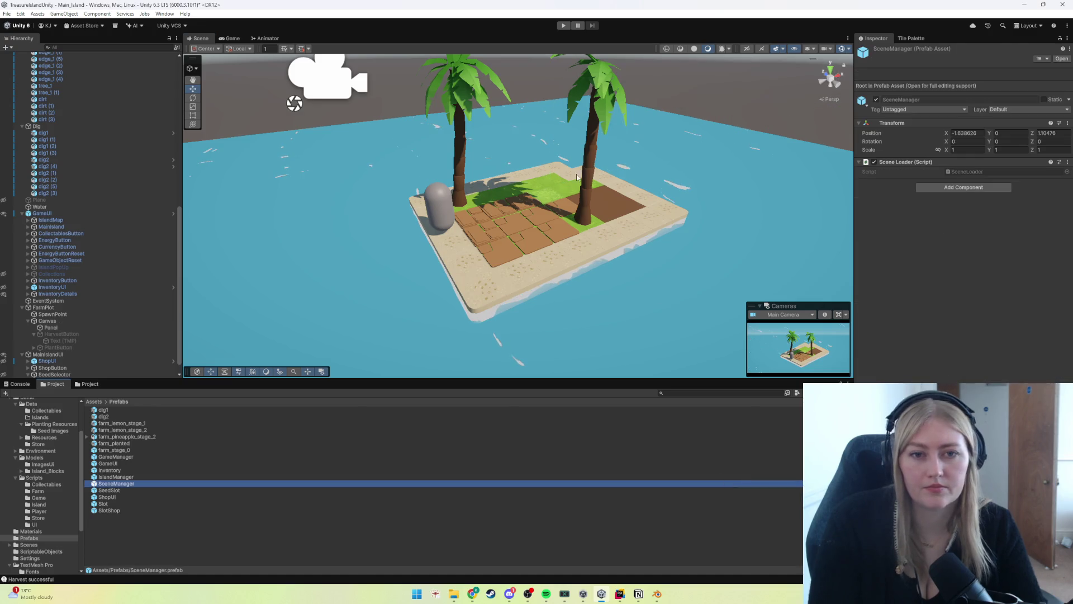
pyautogui.click(565, 26)
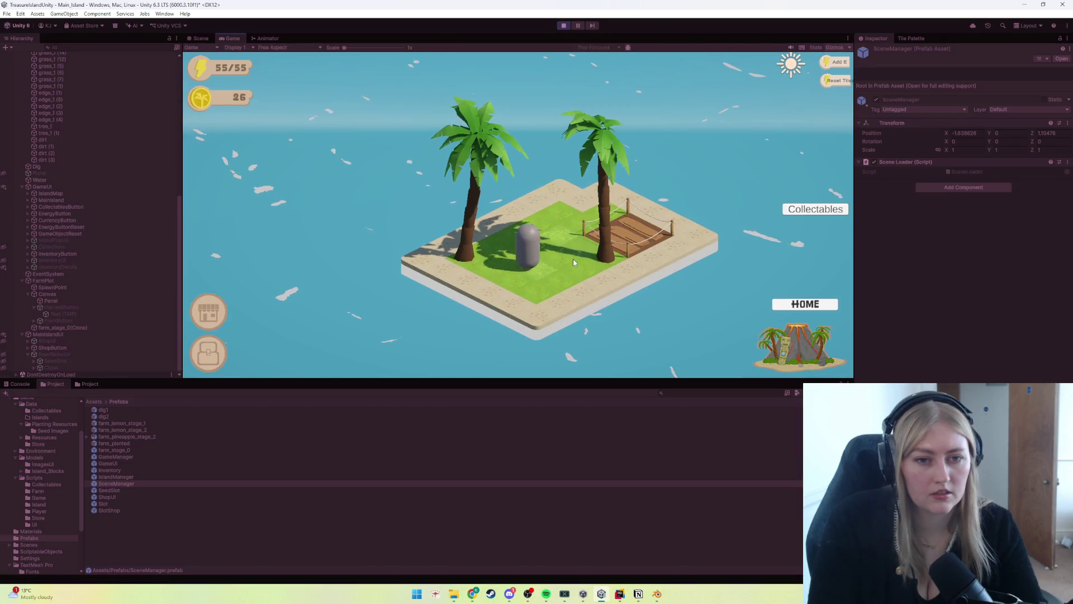
pyautogui.click(599, 225)
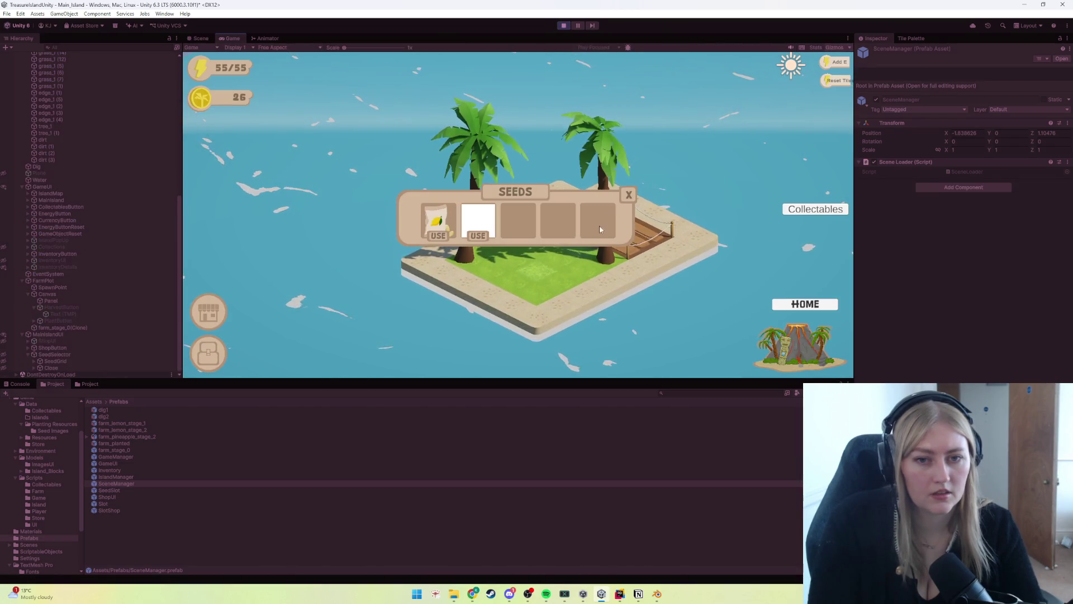
pyautogui.click(442, 236)
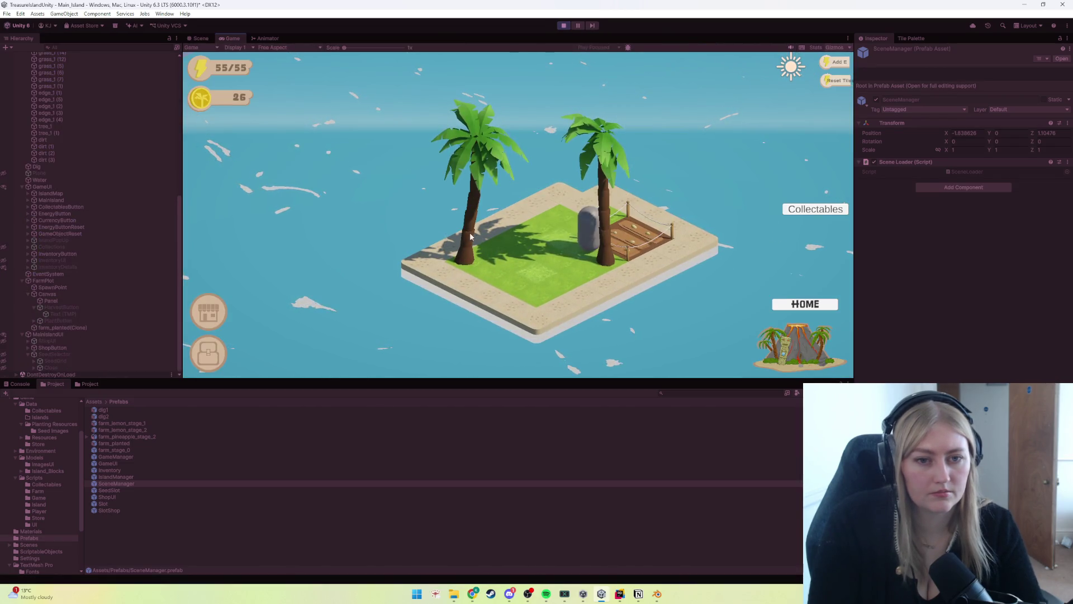
pyautogui.click(611, 235)
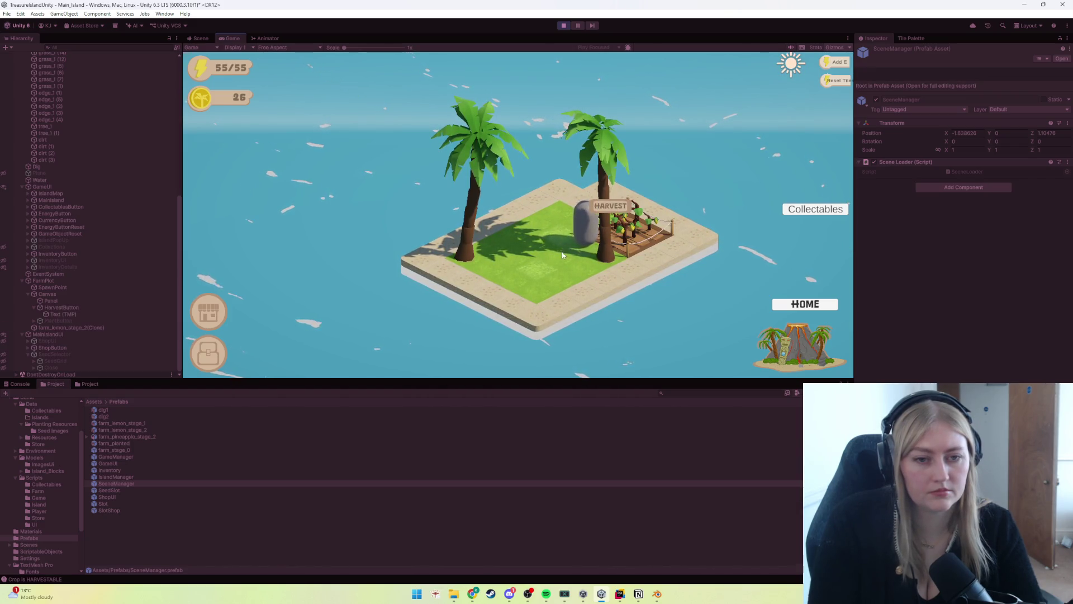
pyautogui.click(610, 206)
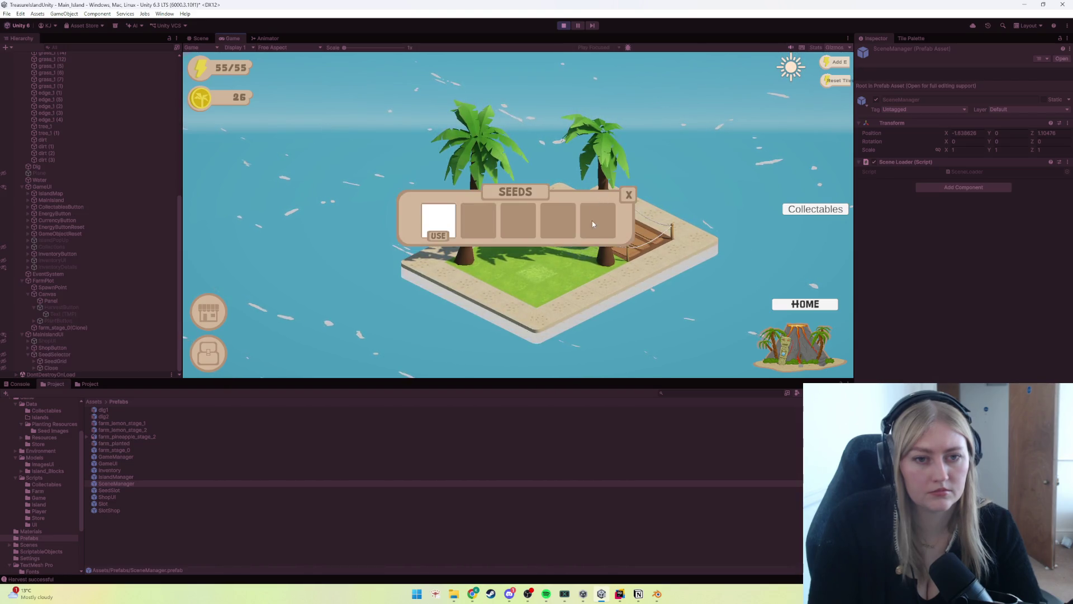
pyautogui.click(627, 199)
pyautogui.hotkey('ctrl', 'p')
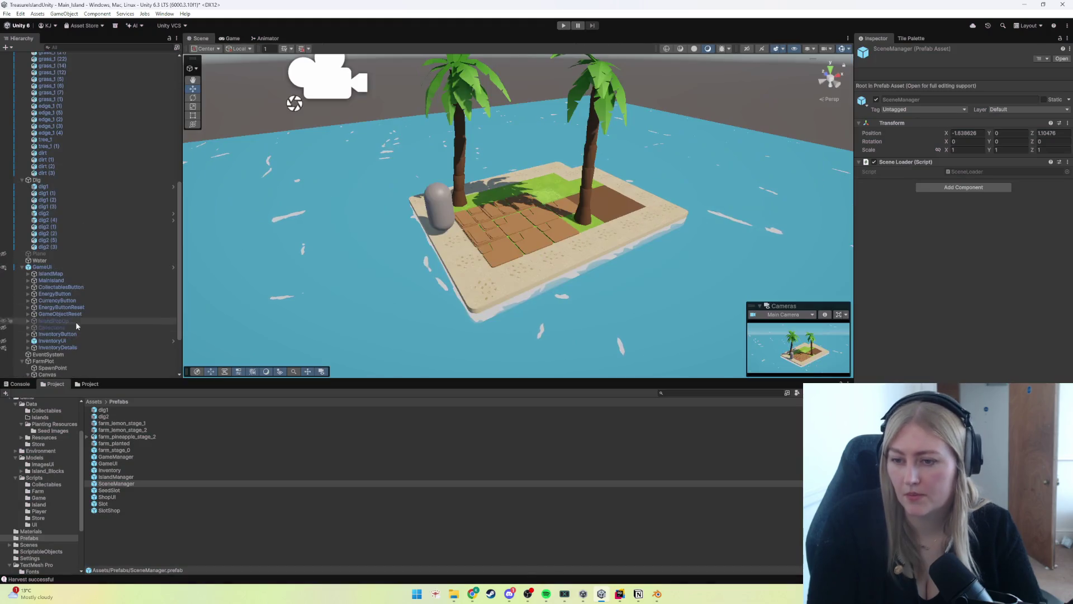
pyautogui.click(53, 314)
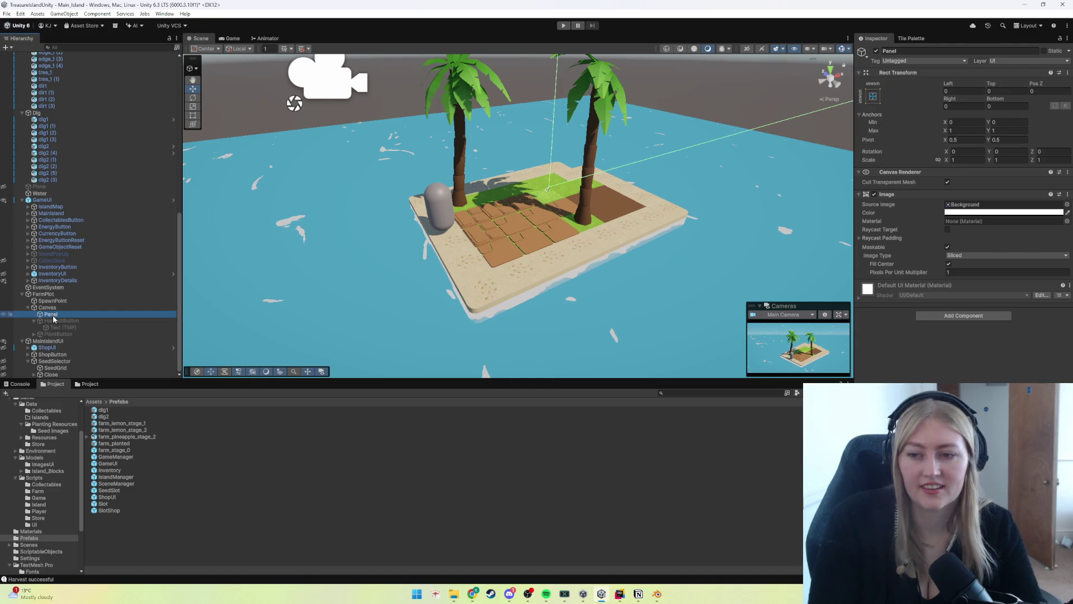
pyautogui.hotkey('ctrl', 'p')
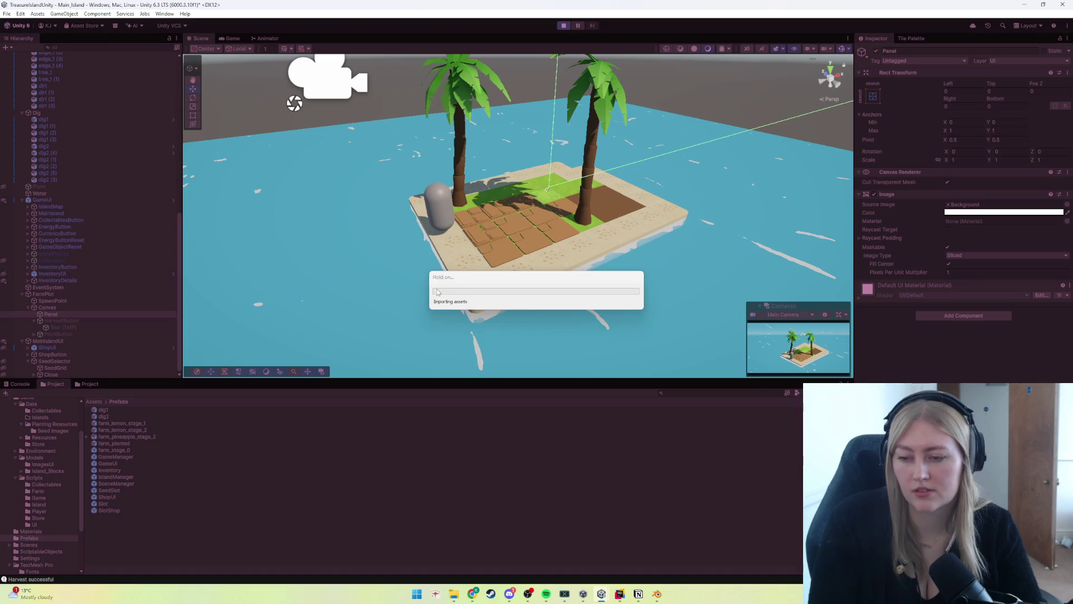
pyautogui.click(605, 246)
pyautogui.click(565, 263)
pyautogui.click(600, 241)
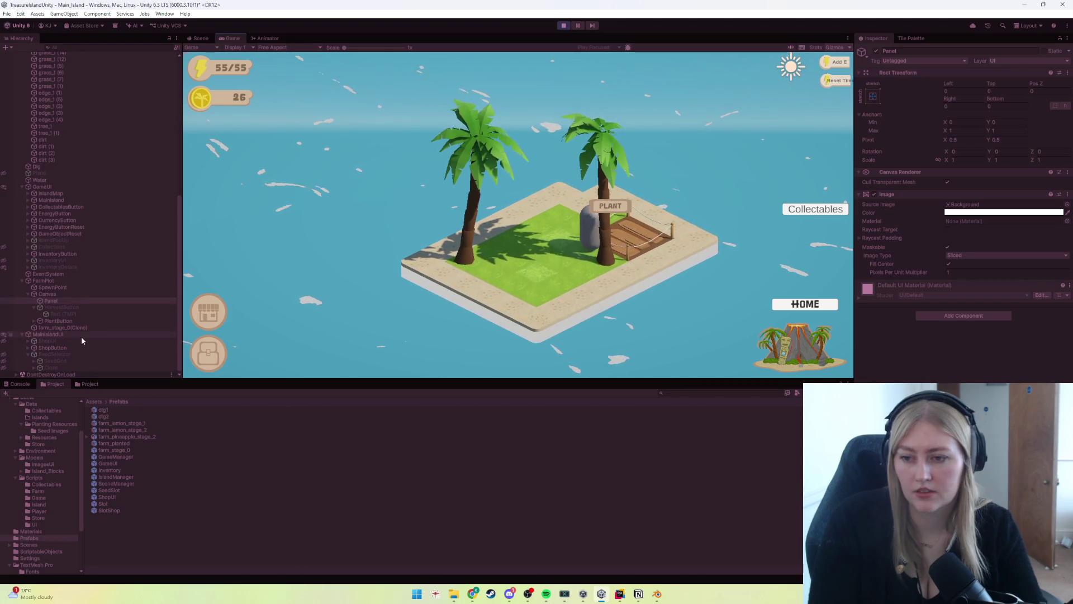
pyautogui.click(34, 321)
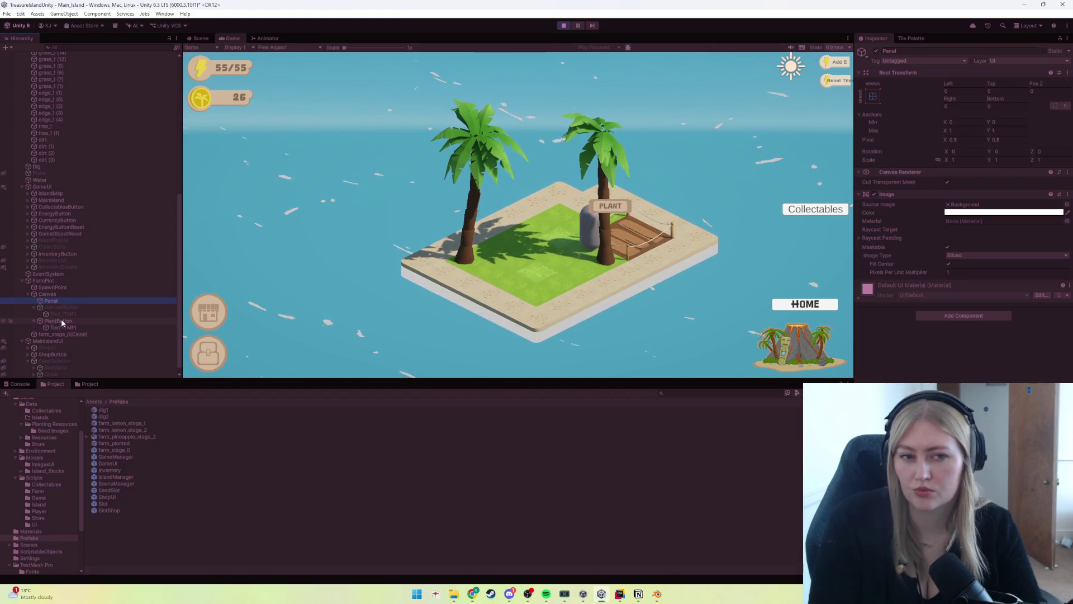
pyautogui.click(611, 207)
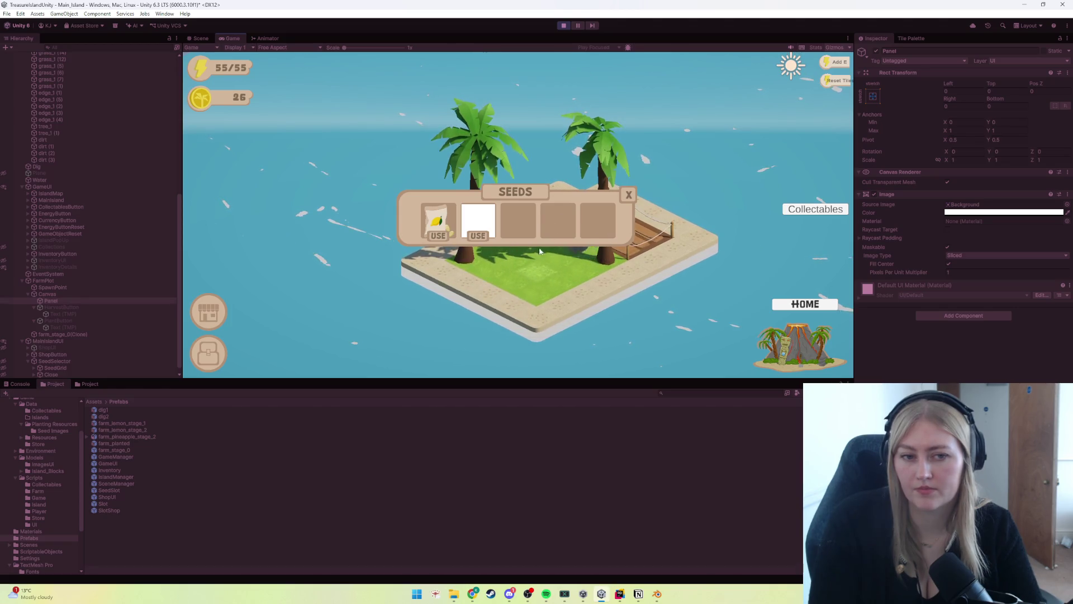
pyautogui.click(628, 195)
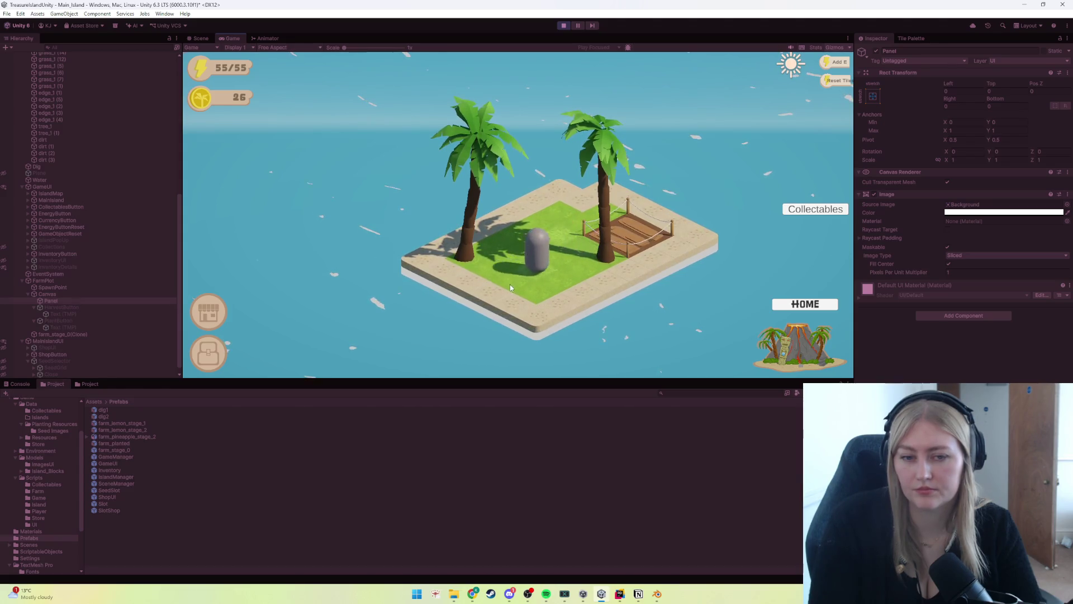
pyautogui.hotkey('ctrl', 'p')
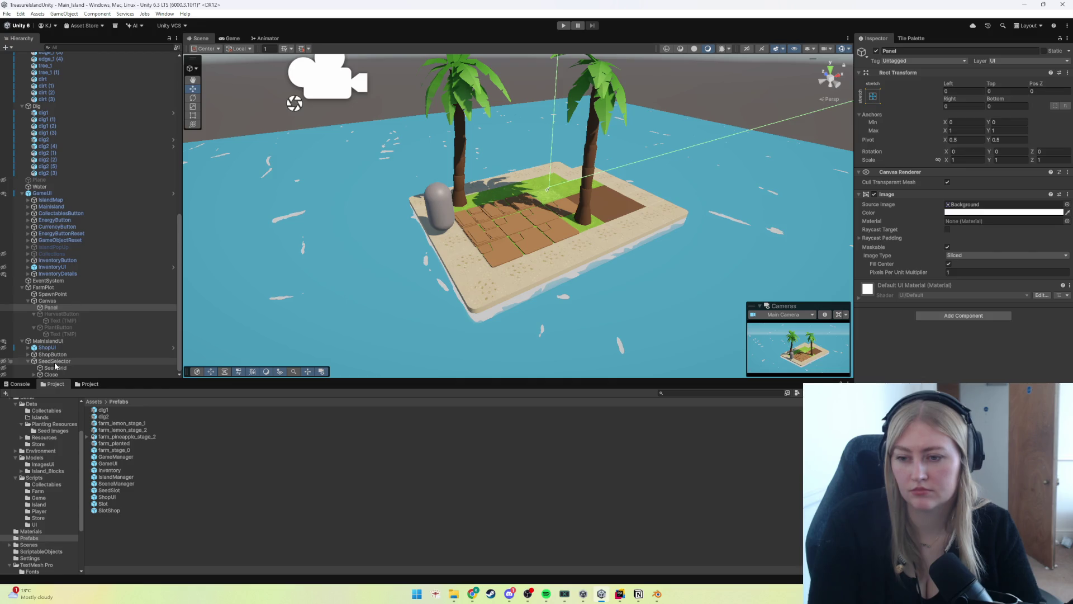
# Step: Copy the farm plot's Panel into SeedSelector, save the scene, and enter Play mode
pyautogui.click(54, 361)
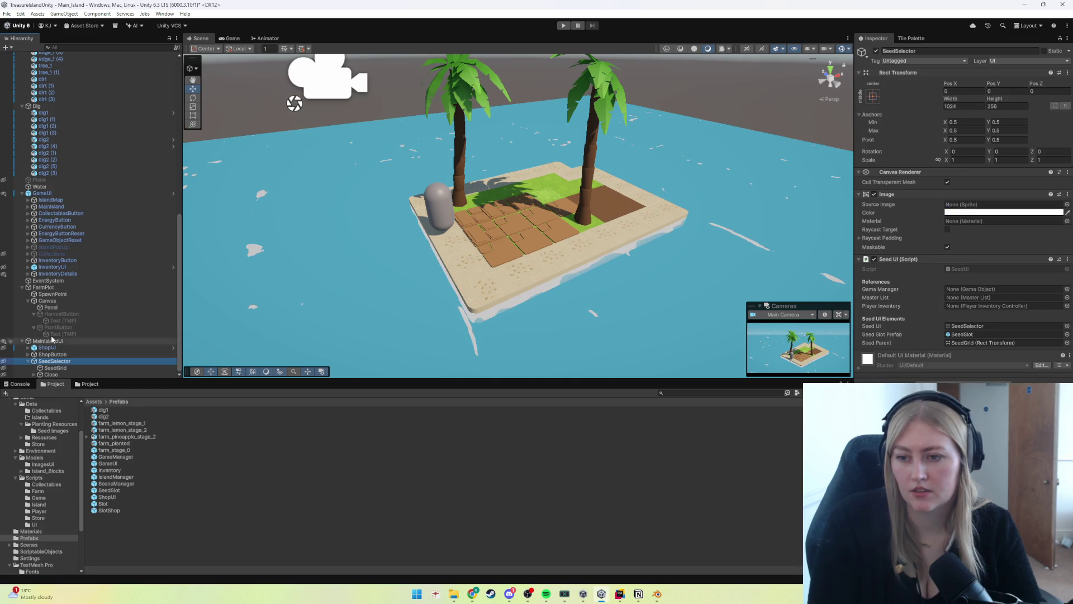
pyautogui.click(51, 308)
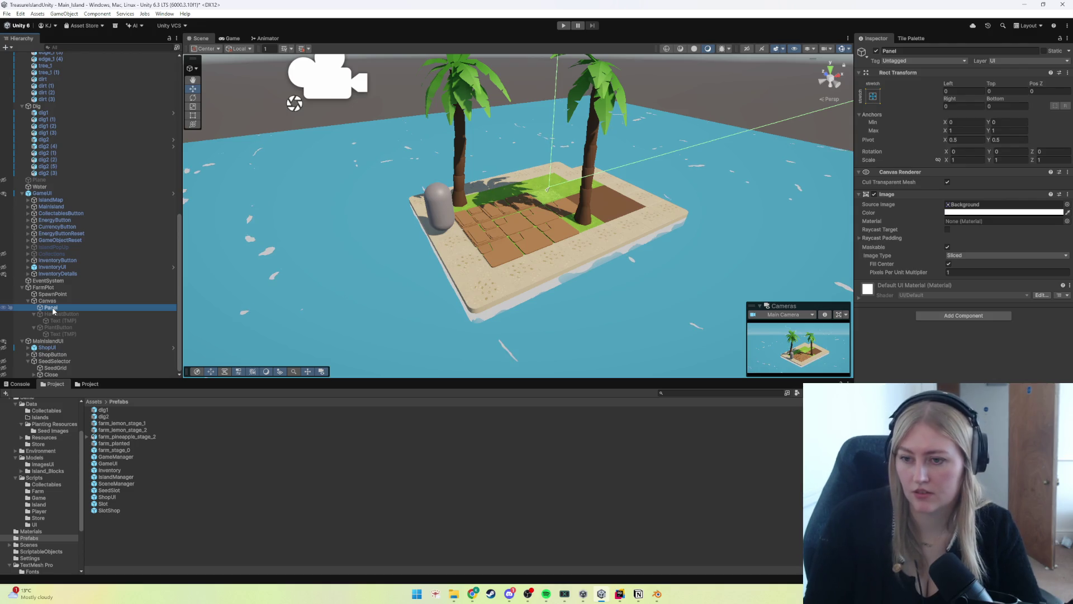
pyautogui.hotkey('ctrl', 'v')
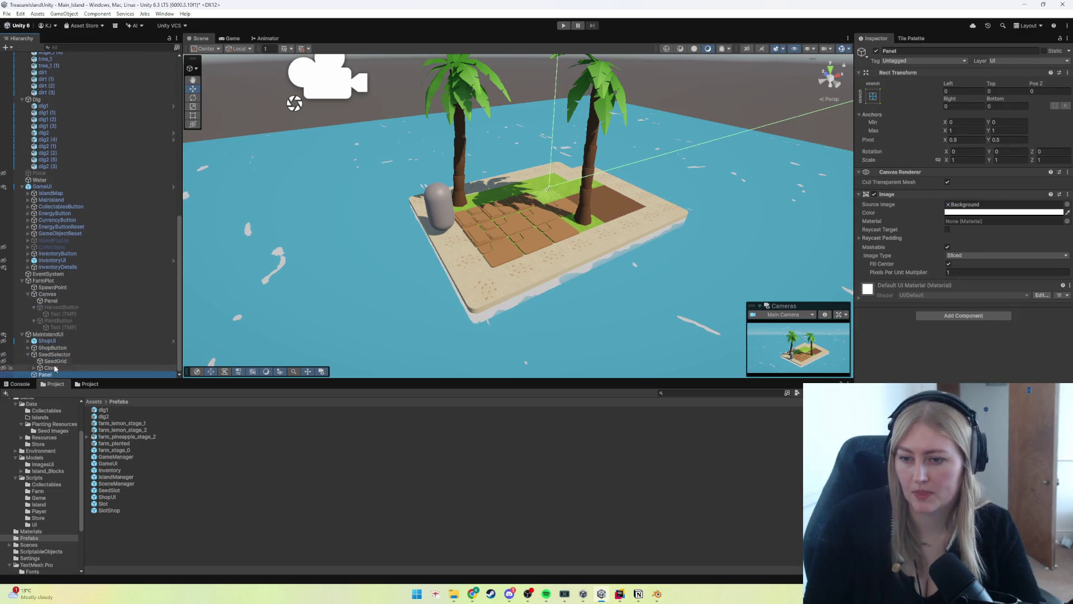
pyautogui.moveTo(53, 360); pyautogui.dragTo(54, 362)
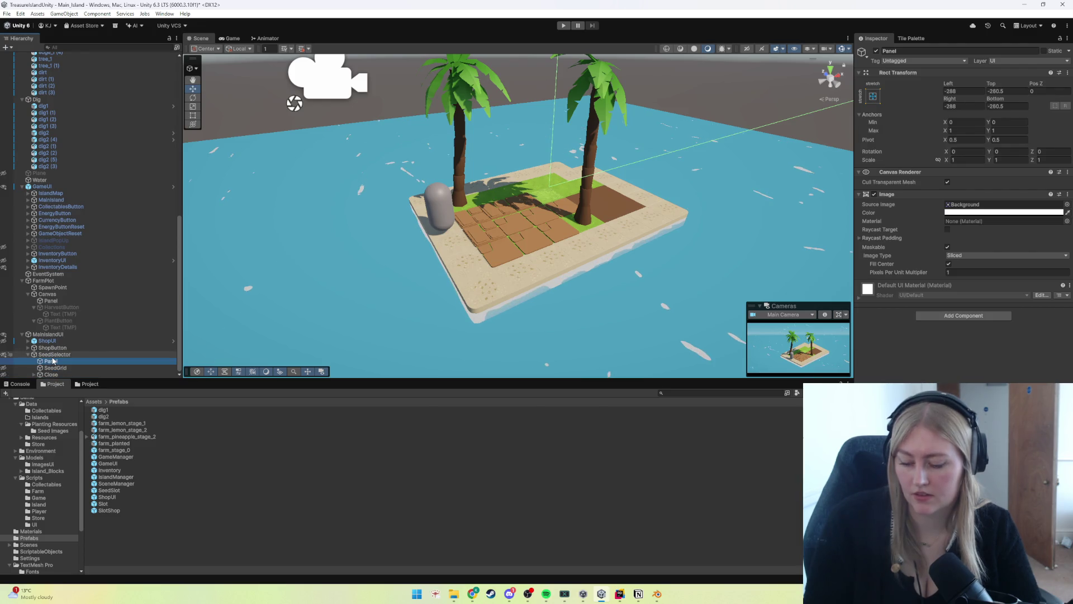
pyautogui.hotkey('ctrl', 's')
pyautogui.click(564, 28)
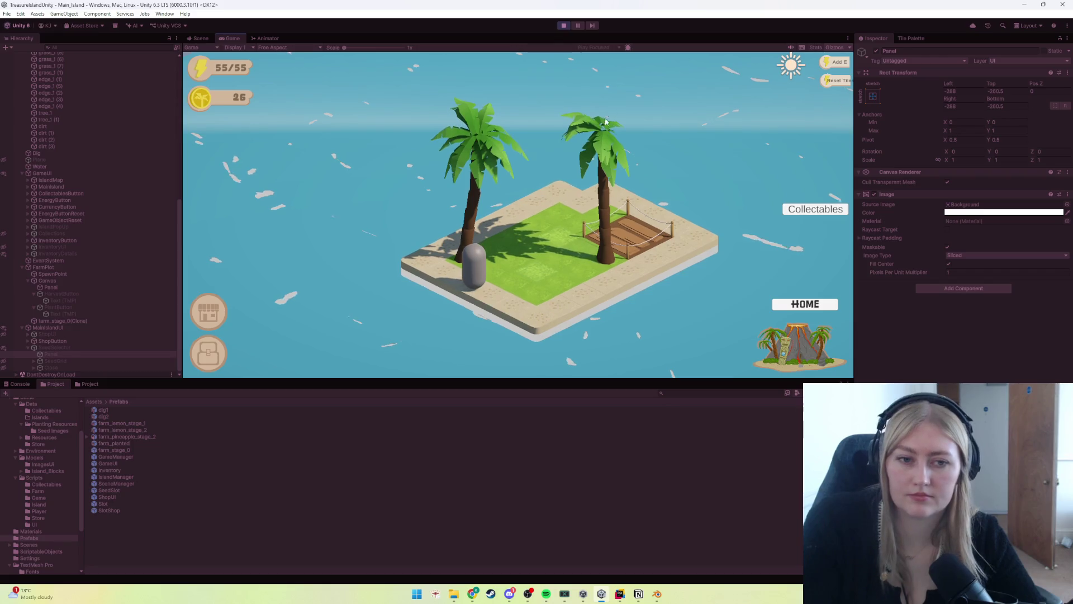
# Step: Click the farm plot in play, stop, select the seed selector's Close object, and replay
pyautogui.click(566, 266)
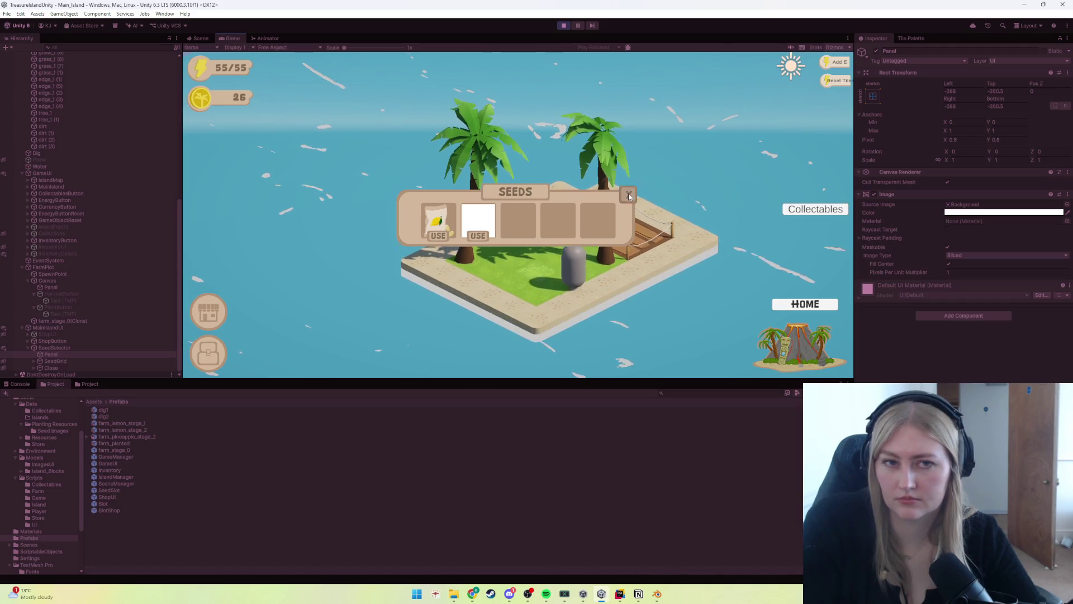
pyautogui.hotkey('ctrl', 'p')
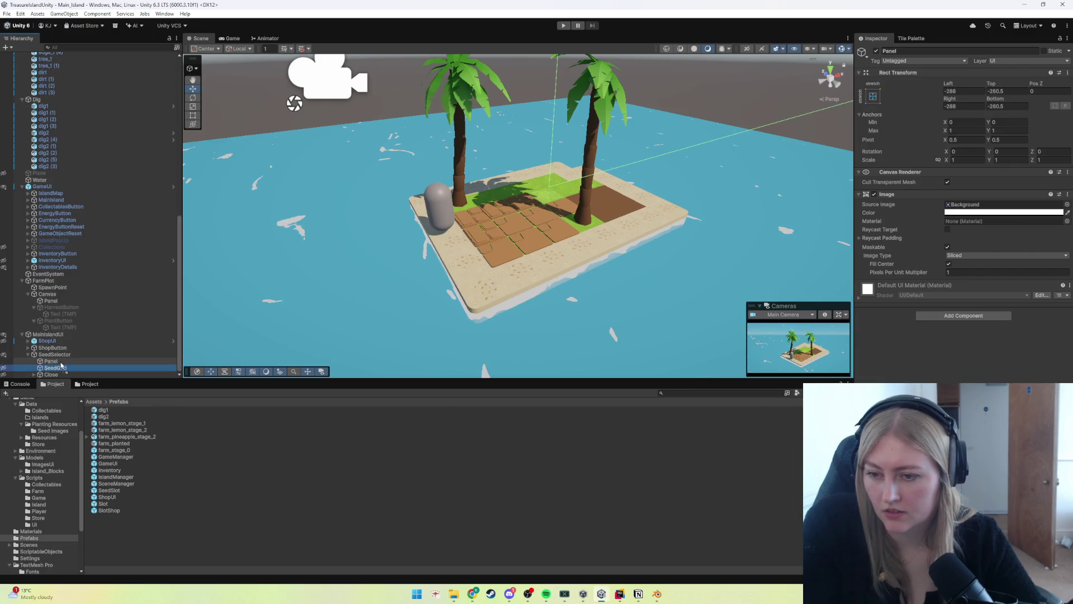
pyautogui.click(55, 375)
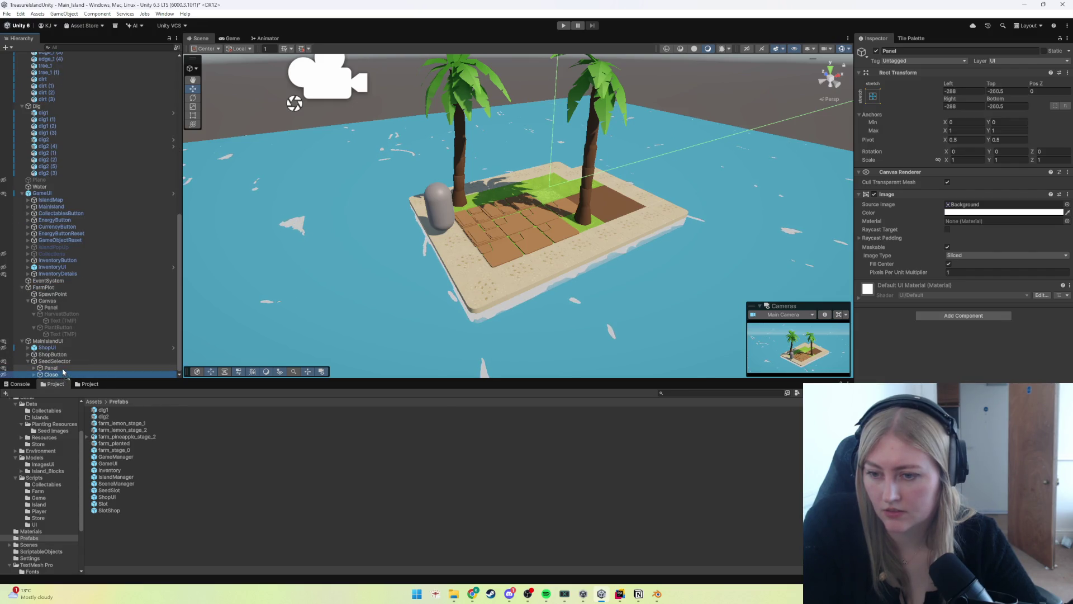
pyautogui.hotkey('ctrl', 'p')
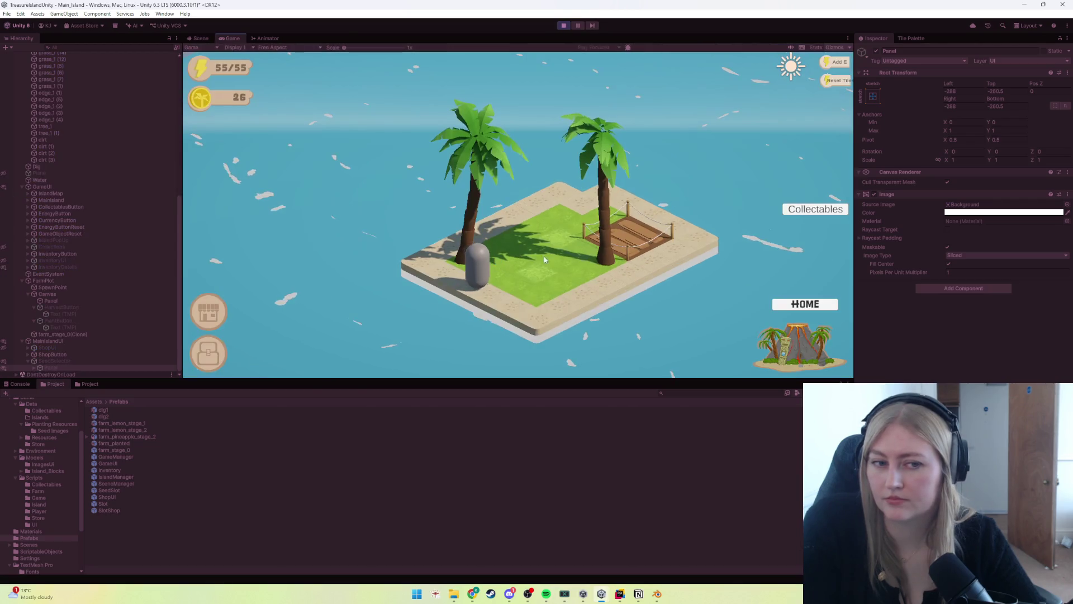
# Step: Open and close the SEEDS selector, then glance at the Notion task board and return
pyautogui.click(619, 239)
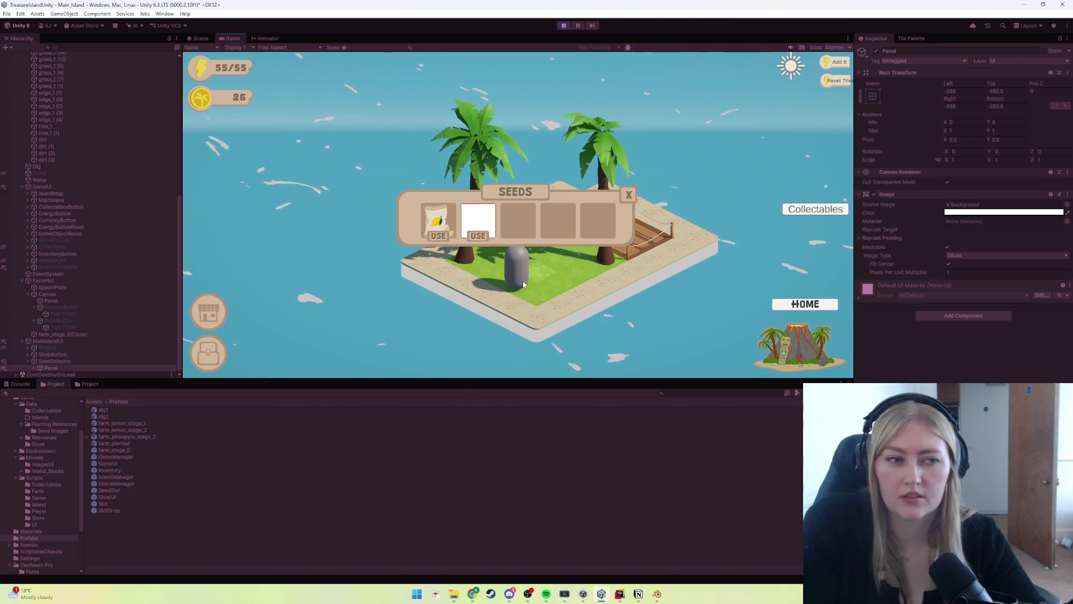
pyautogui.click(623, 199)
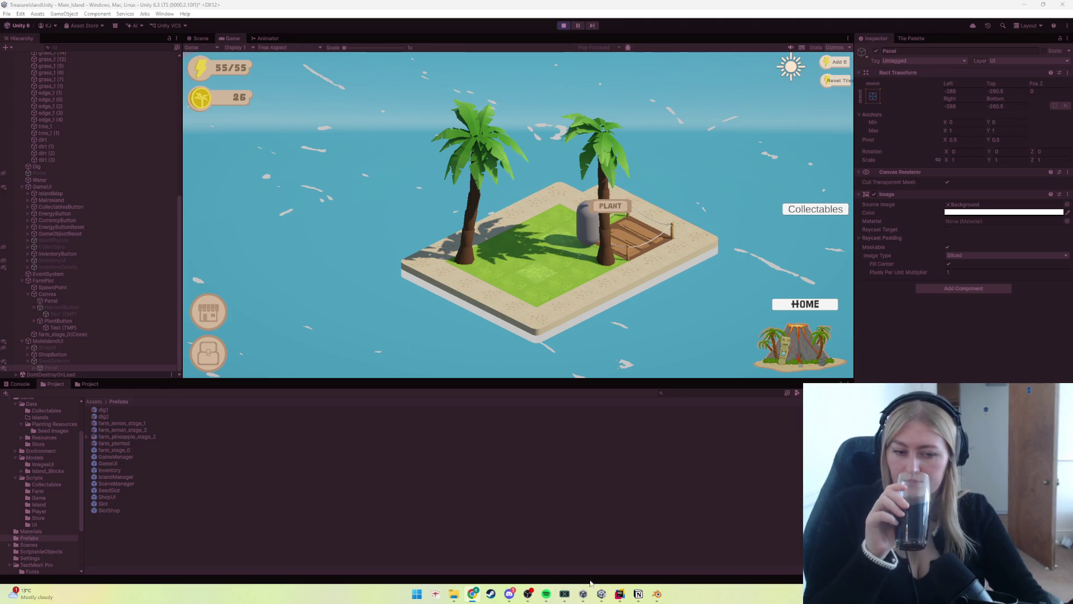
pyautogui.click(638, 595)
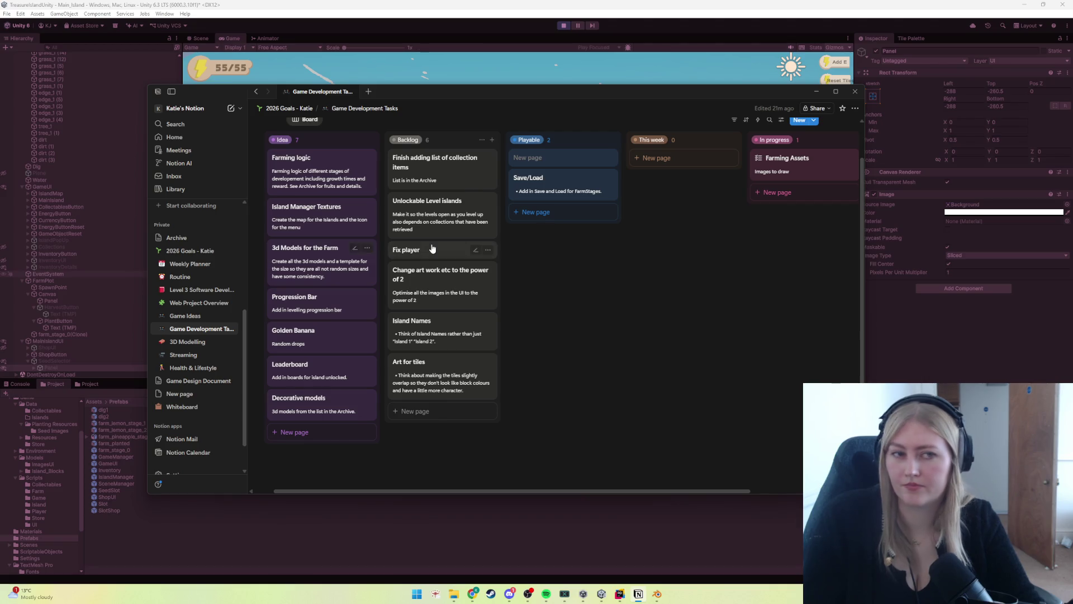
pyautogui.click(817, 93)
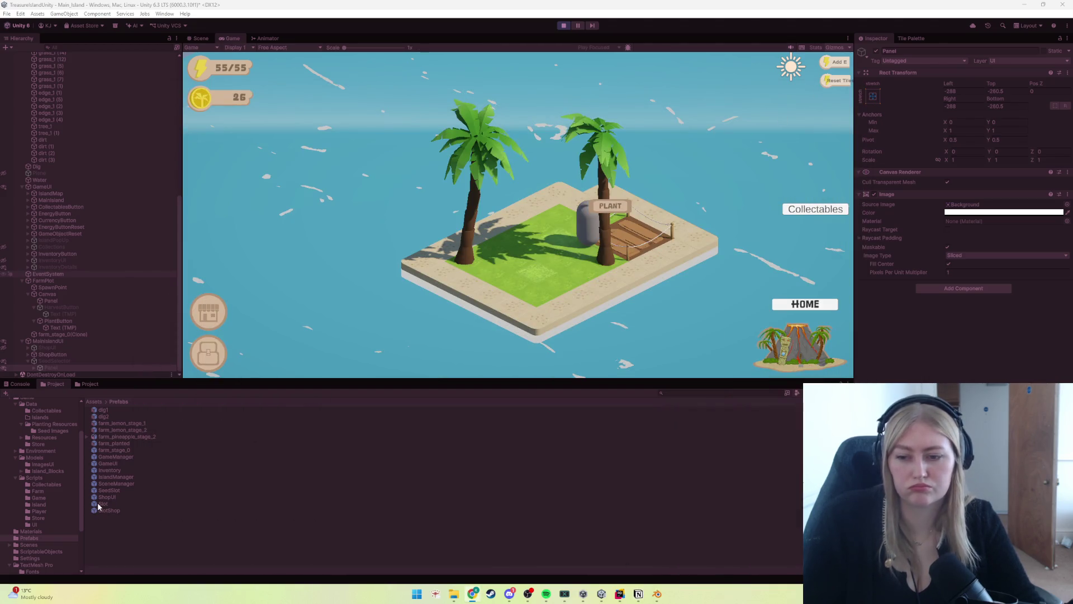
# Step: Stop play and tick Raycast Target on the farm plot Panel's Image component
pyautogui.click(569, 27)
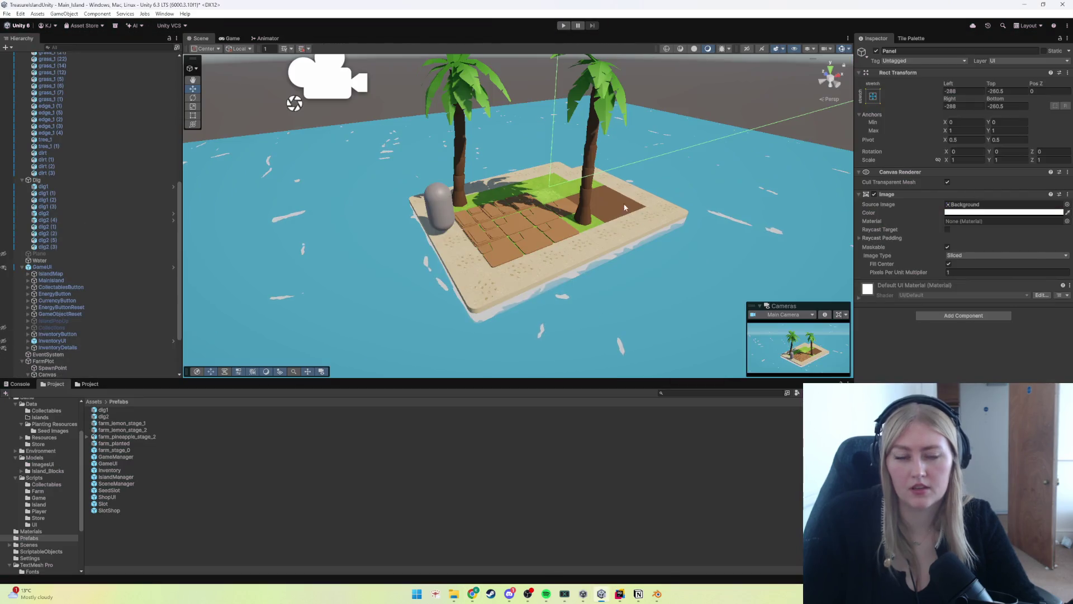
pyautogui.scroll(-4, 71, 360)
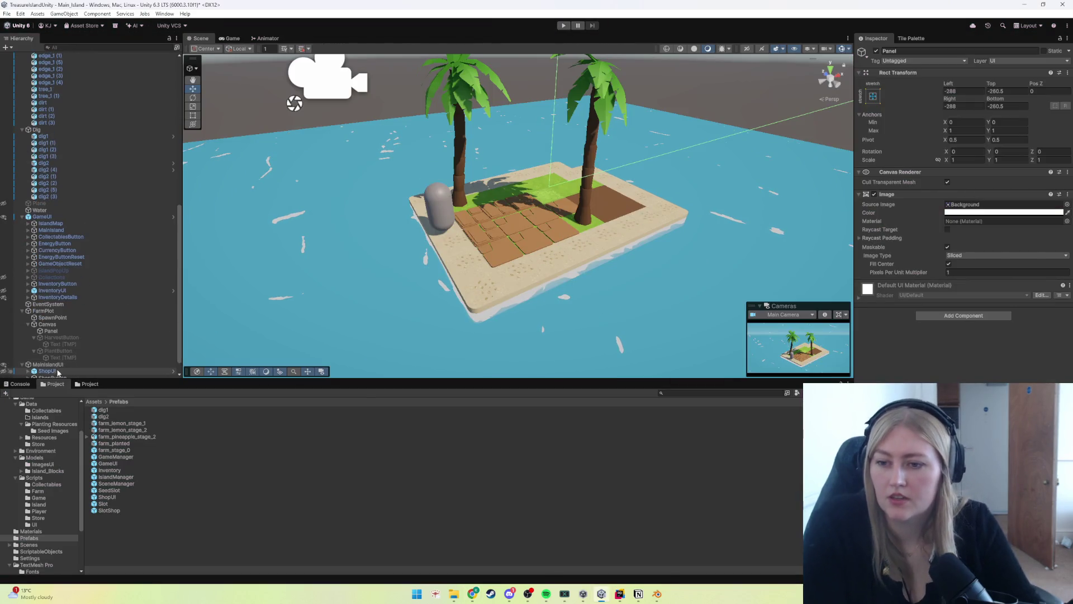
pyautogui.click(56, 335)
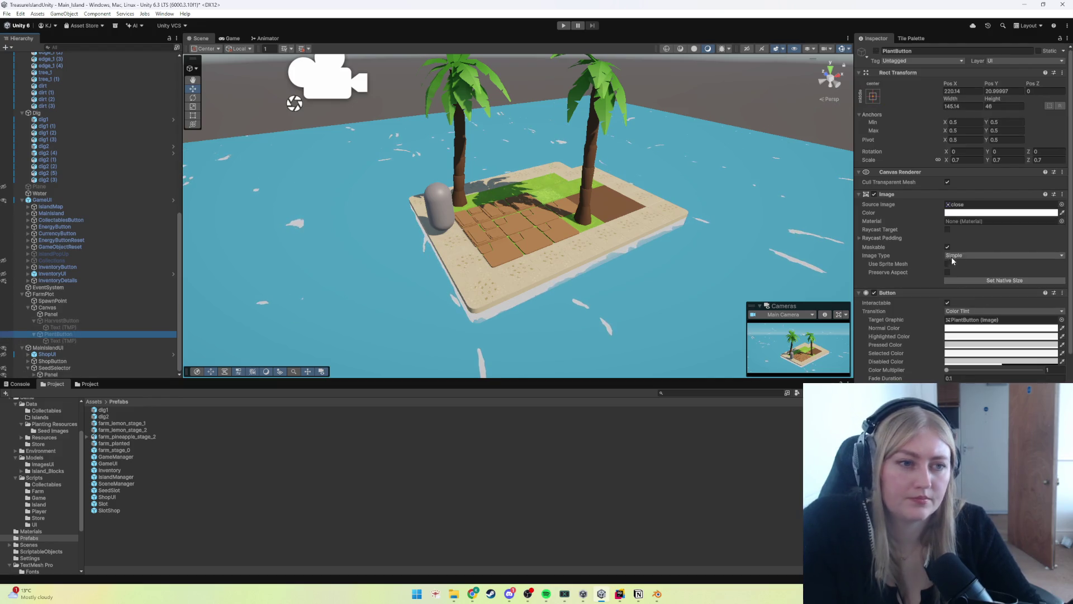
pyautogui.click(62, 321)
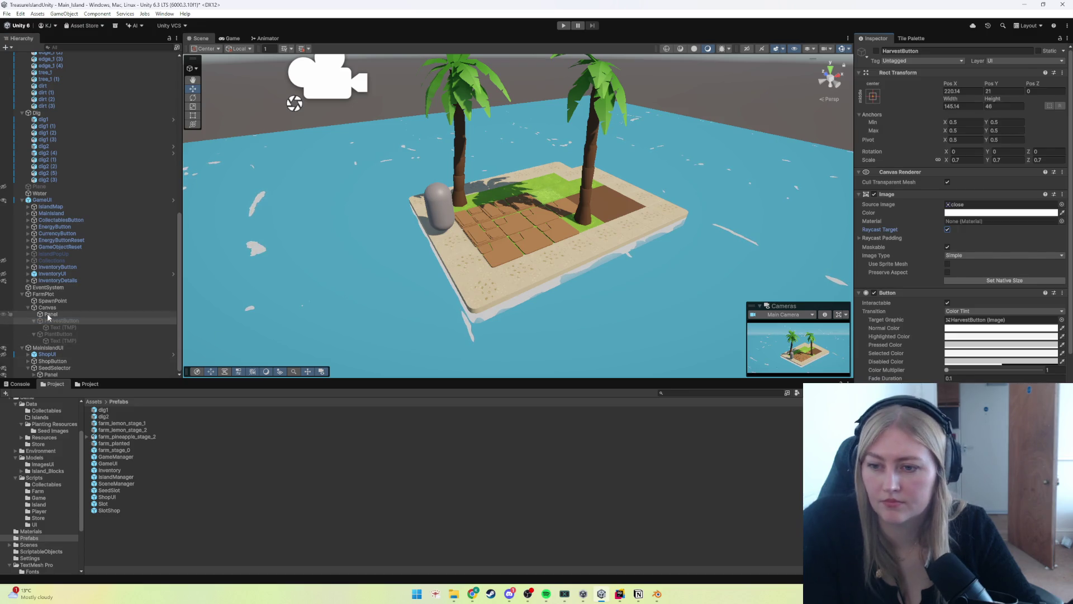
pyautogui.click(52, 314)
pyautogui.click(948, 229)
pyautogui.click(49, 308)
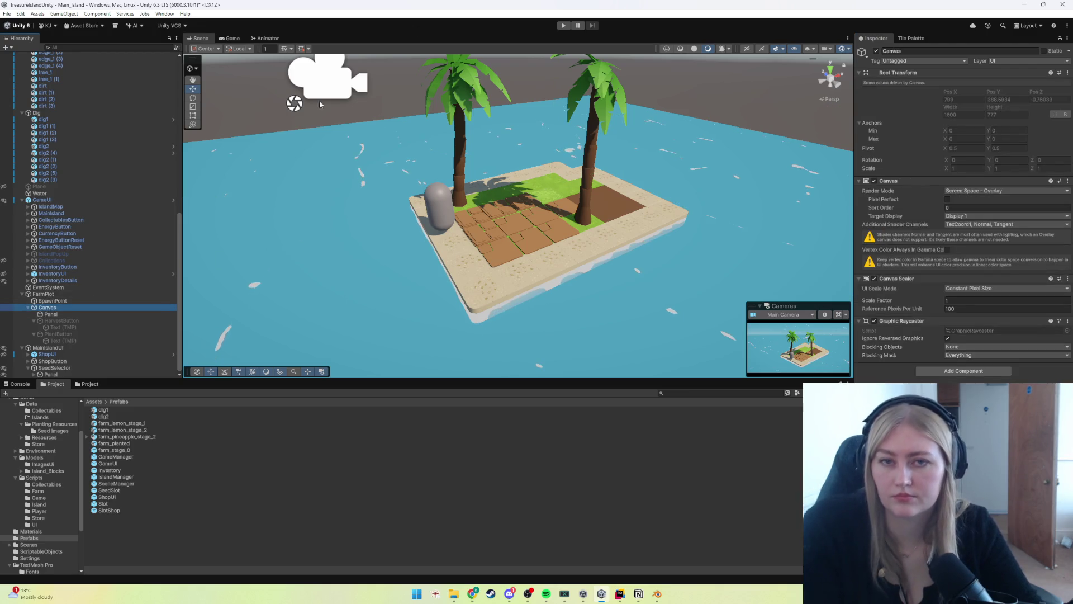
# Step: Playtest planting a lemon seed with USE, harvest the crop, and stop play
pyautogui.click(567, 26)
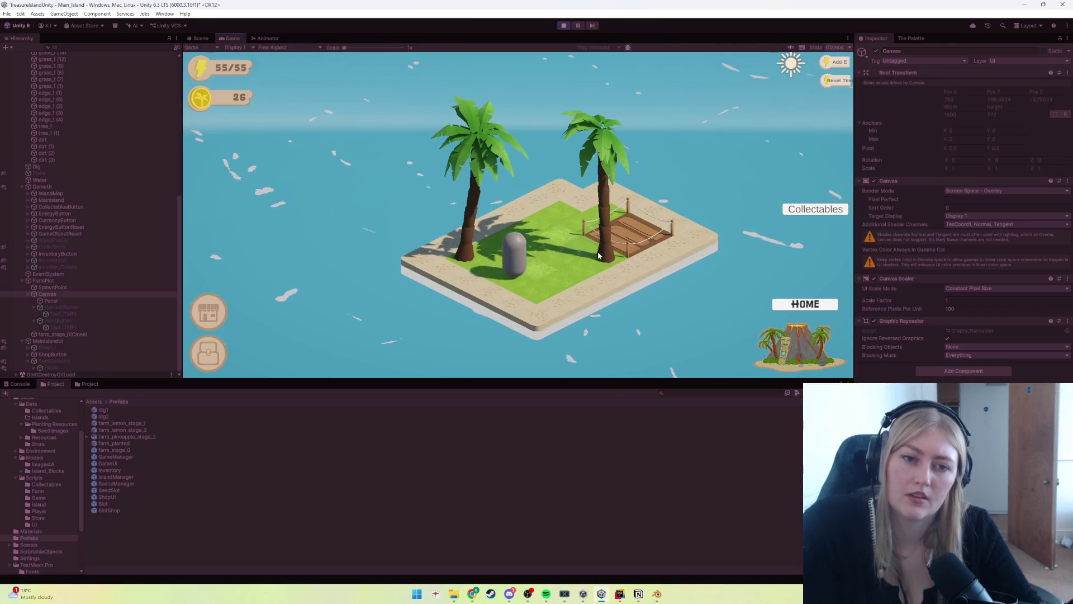
pyautogui.click(587, 237)
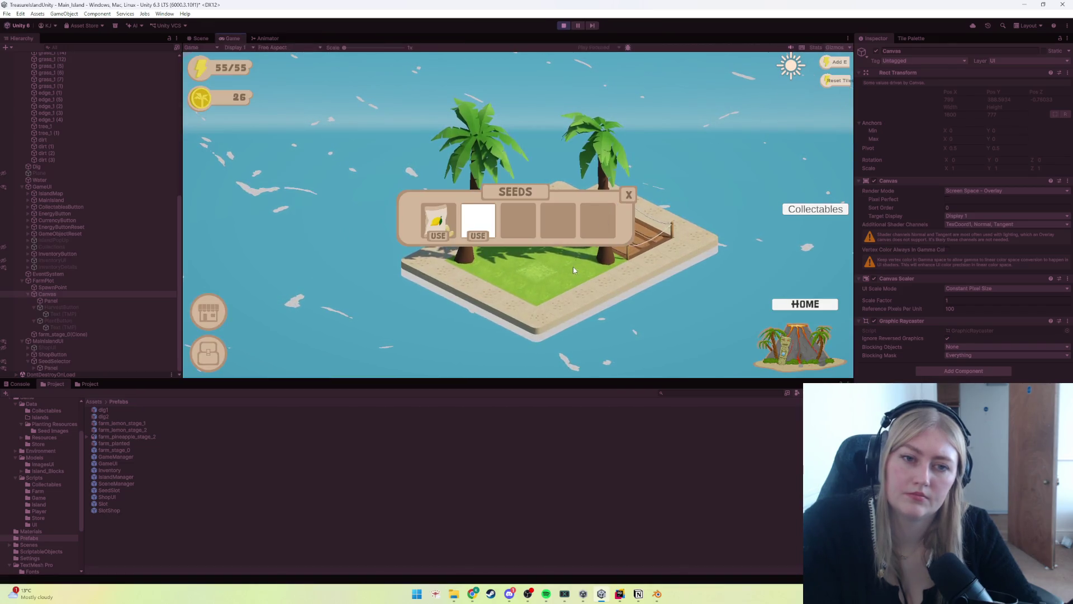
pyautogui.click(445, 239)
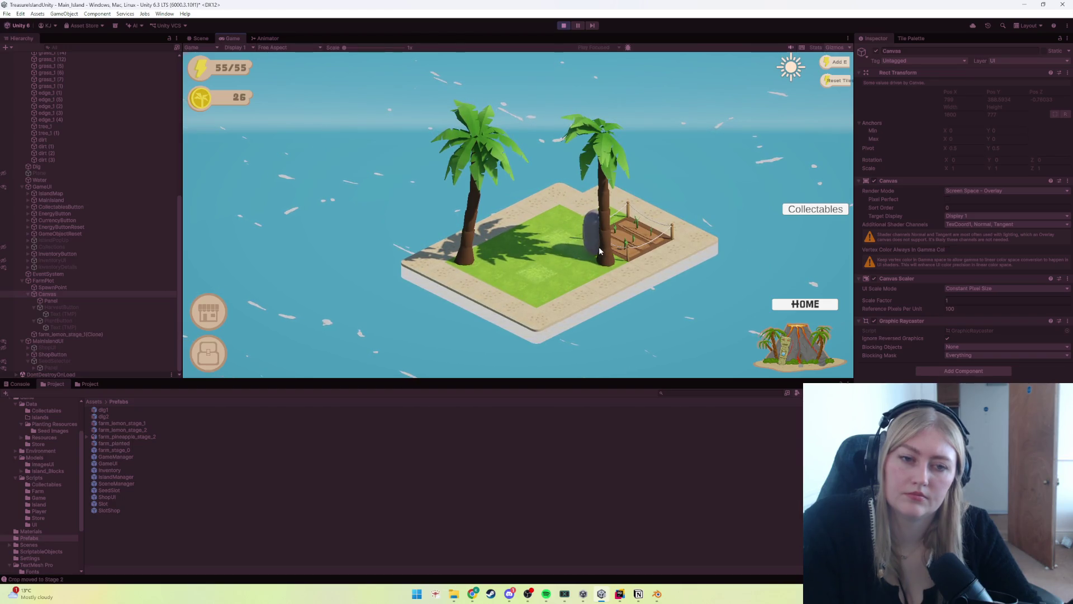
pyautogui.click(605, 216)
pyautogui.hotkey('ctrl', 'p')
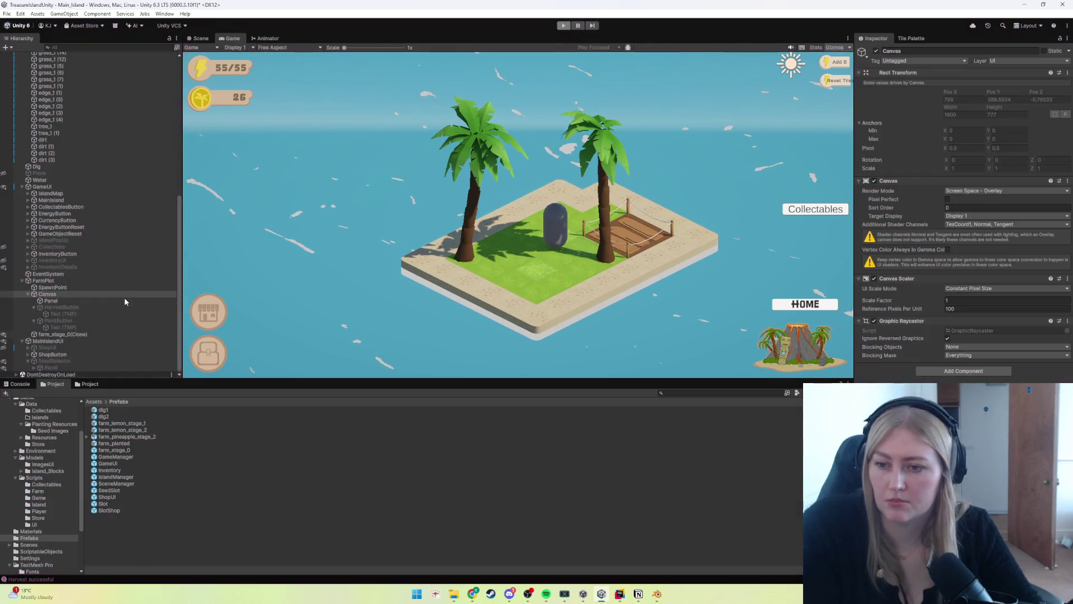
pyautogui.scroll(-3, 58, 304)
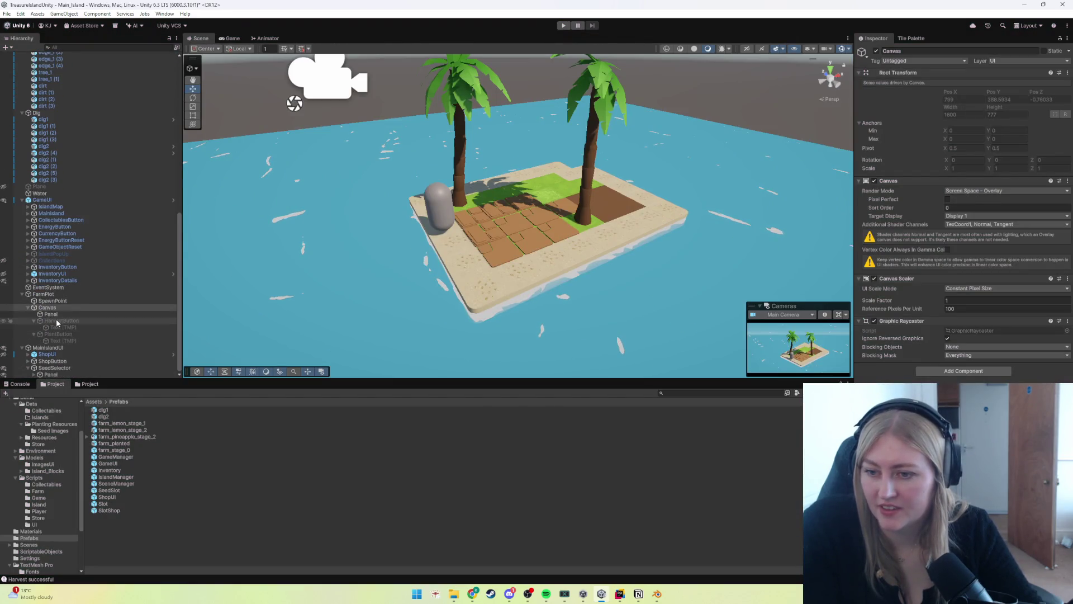
# Step: Nest HarvestButton under the Panel, then playtest planting and harvesting a lemon crop and stop
pyautogui.moveTo(56, 321)
pyautogui.mouseDown()
pyautogui.moveTo(50, 314)
pyautogui.moveTo(51, 327)
pyautogui.mouseUp()
pyautogui.click(57, 335)
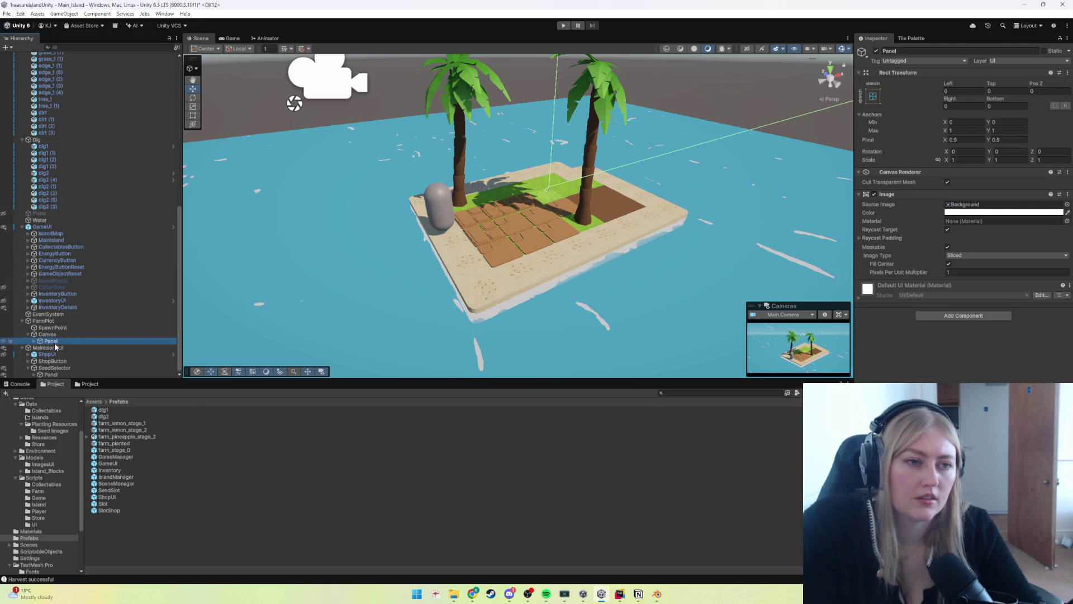
pyautogui.click(562, 26)
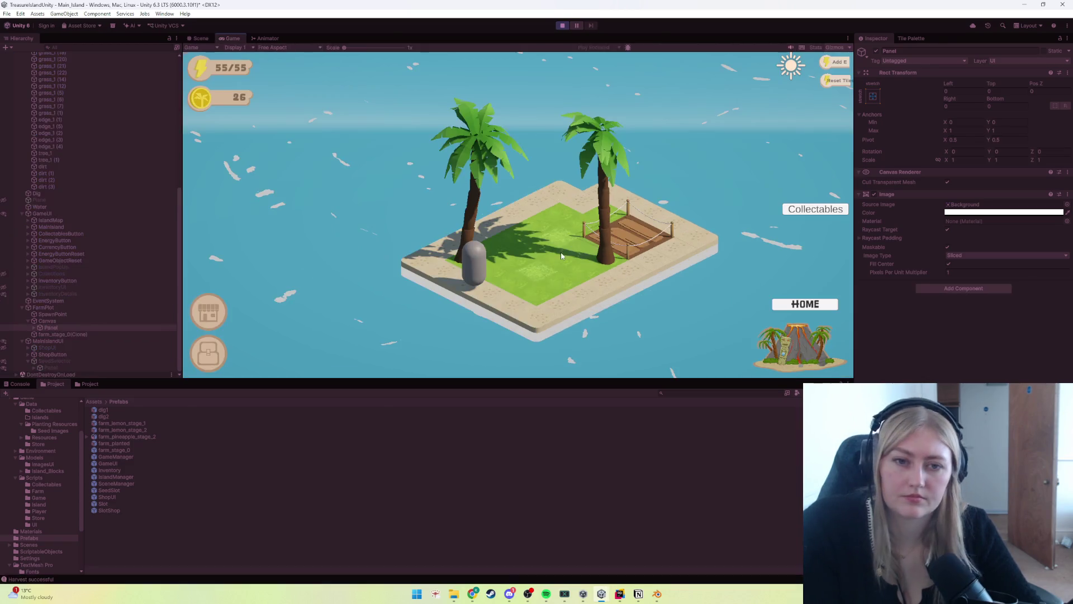
pyautogui.click(601, 249)
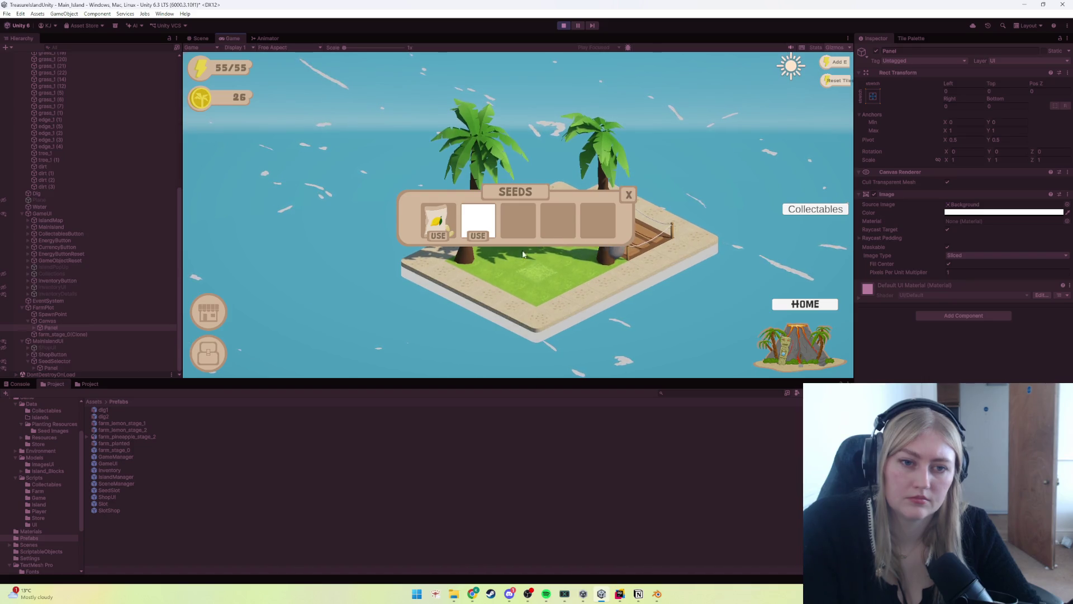
pyautogui.click(438, 235)
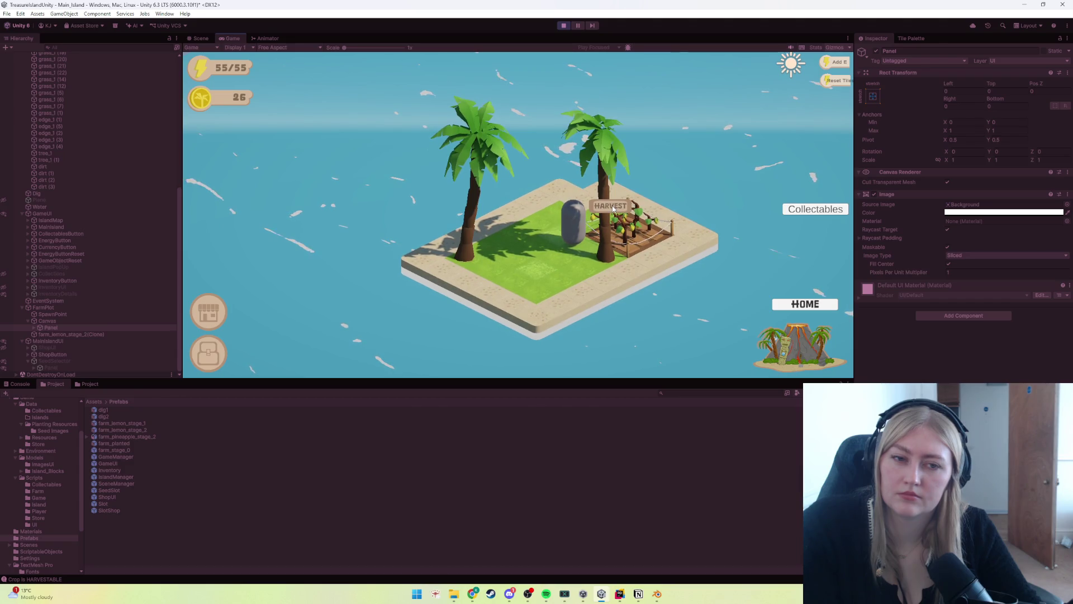
pyautogui.click(589, 245)
pyautogui.click(563, 26)
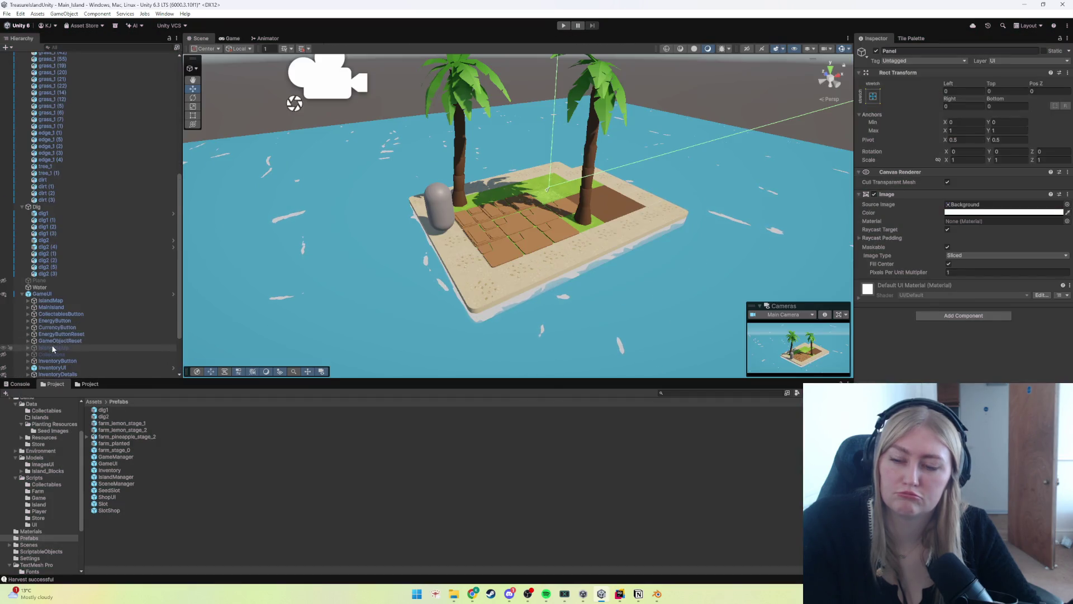
# Step: Expand the farm plot's Panel and inspect HarvestButton, Panel, Canvas and FarmPlot
pyautogui.click(34, 341)
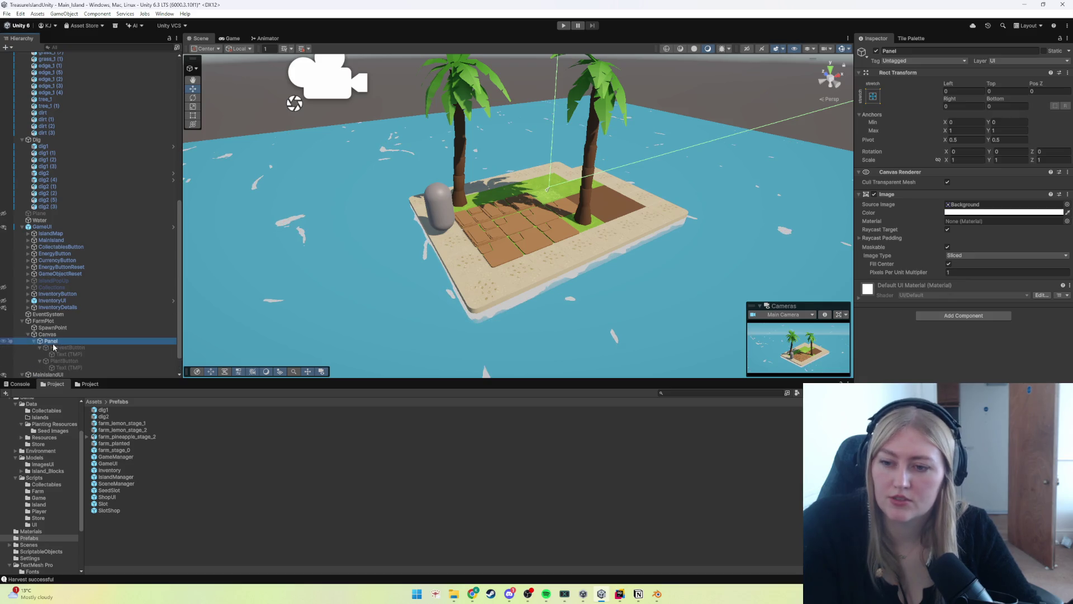
pyautogui.click(59, 347)
pyautogui.scroll(-2, 62, 347)
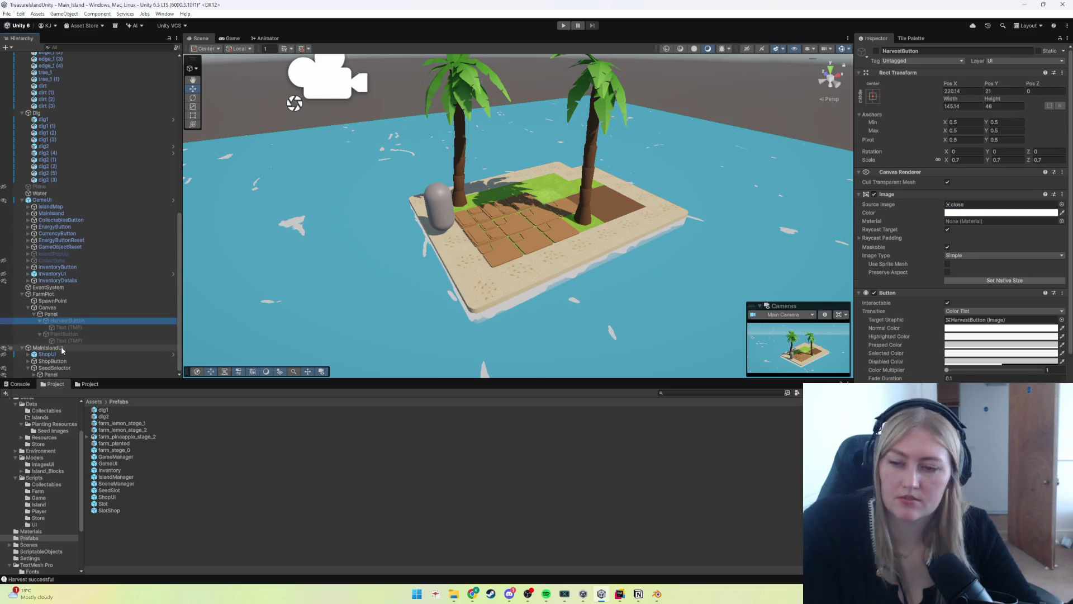
pyautogui.click(50, 313)
pyautogui.click(47, 307)
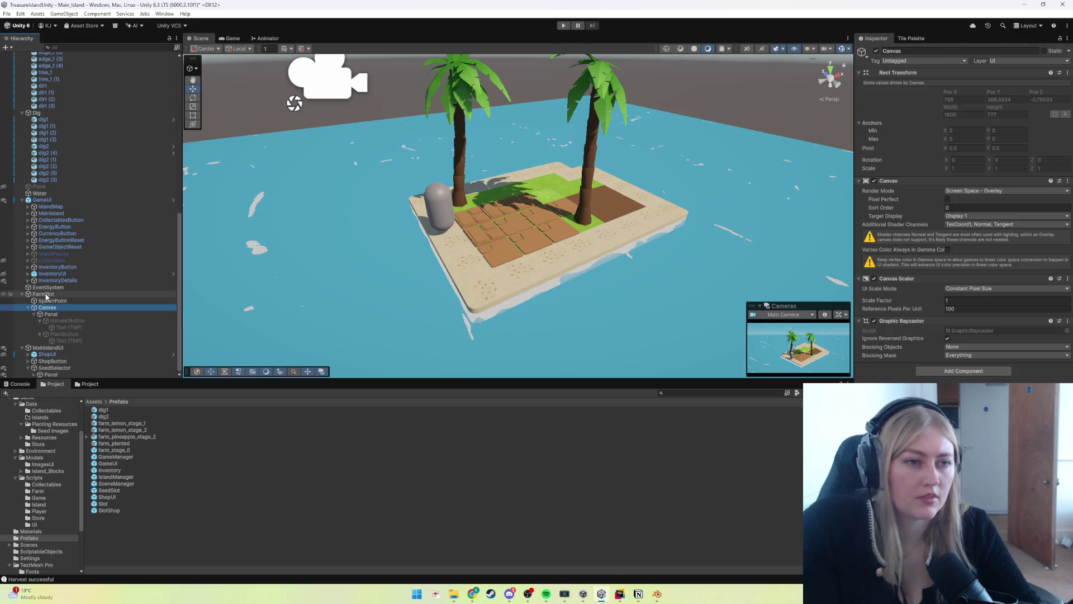
pyautogui.click(46, 294)
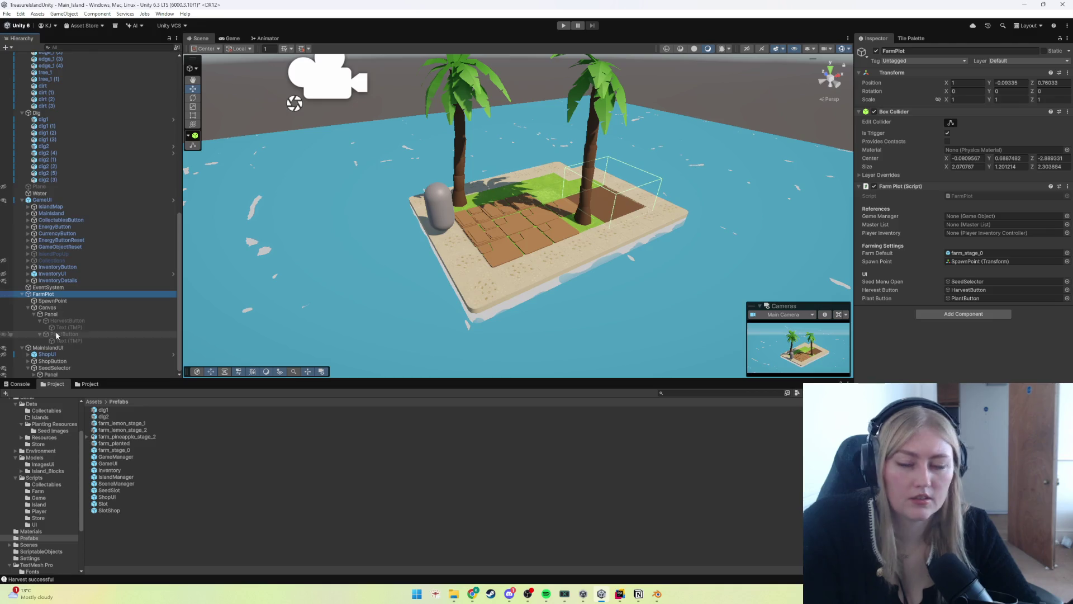
# Step: Untick Raycast Target on SeedSelector's Image, tick it on its Panel and SeedGrid, then press Play
pyautogui.click(54, 368)
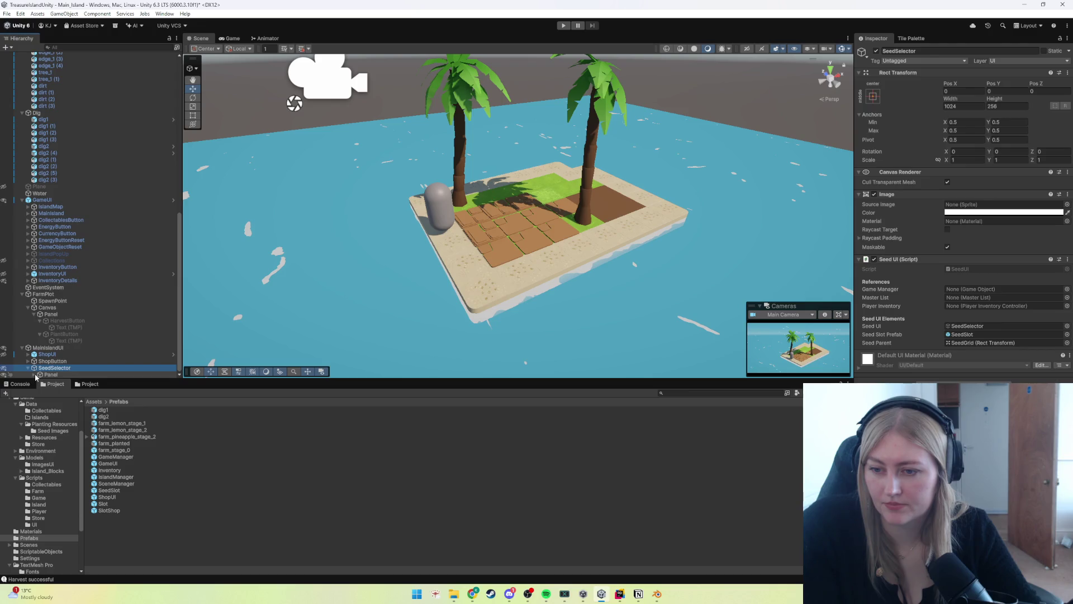
pyautogui.click(947, 229)
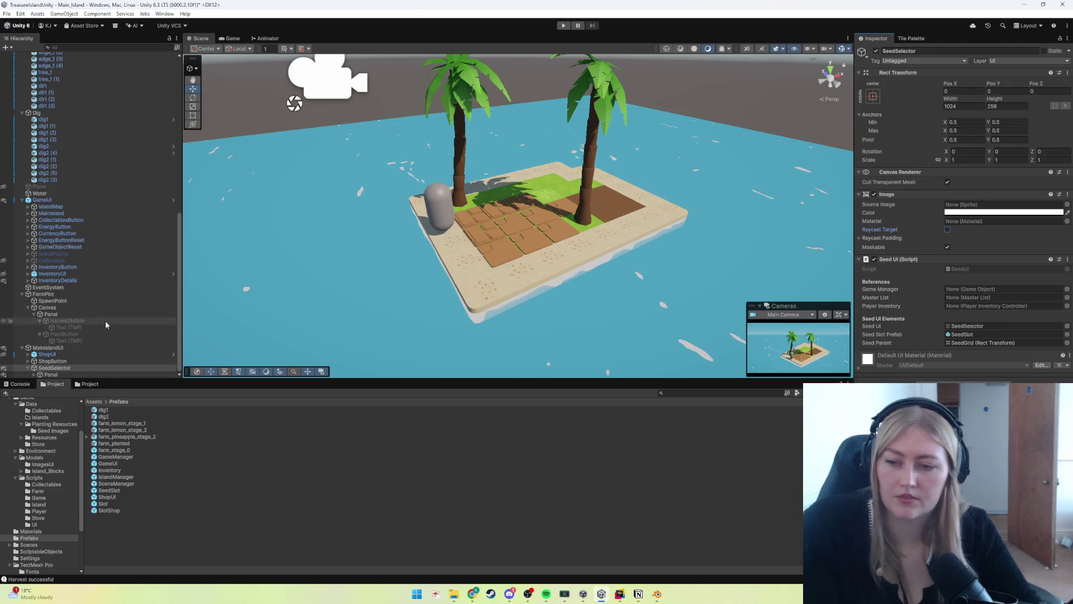
pyautogui.scroll(-1, 55, 369)
pyautogui.click(55, 365)
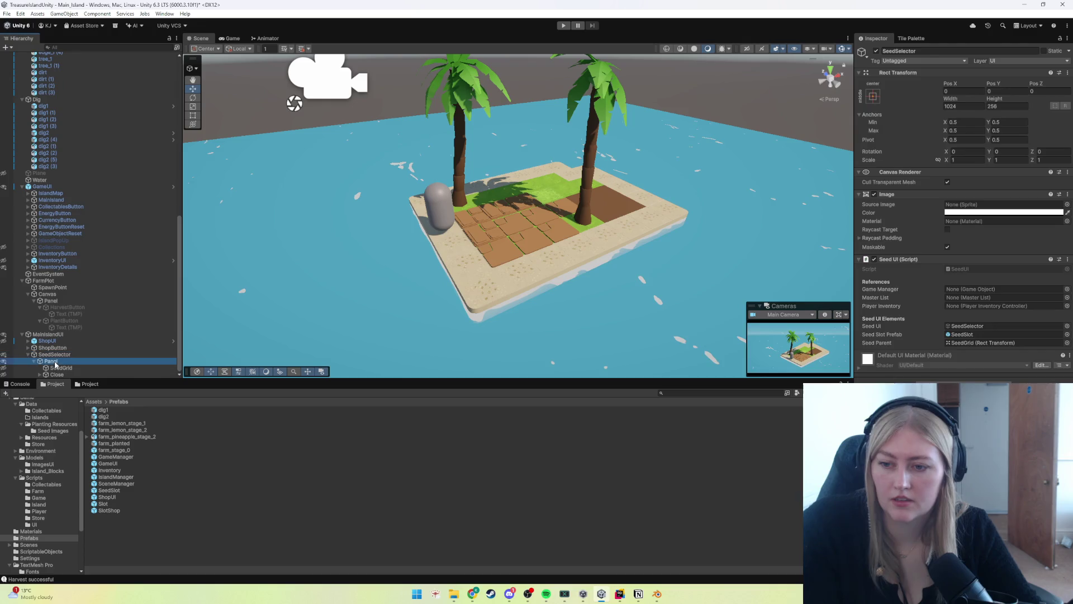
pyautogui.click(947, 229)
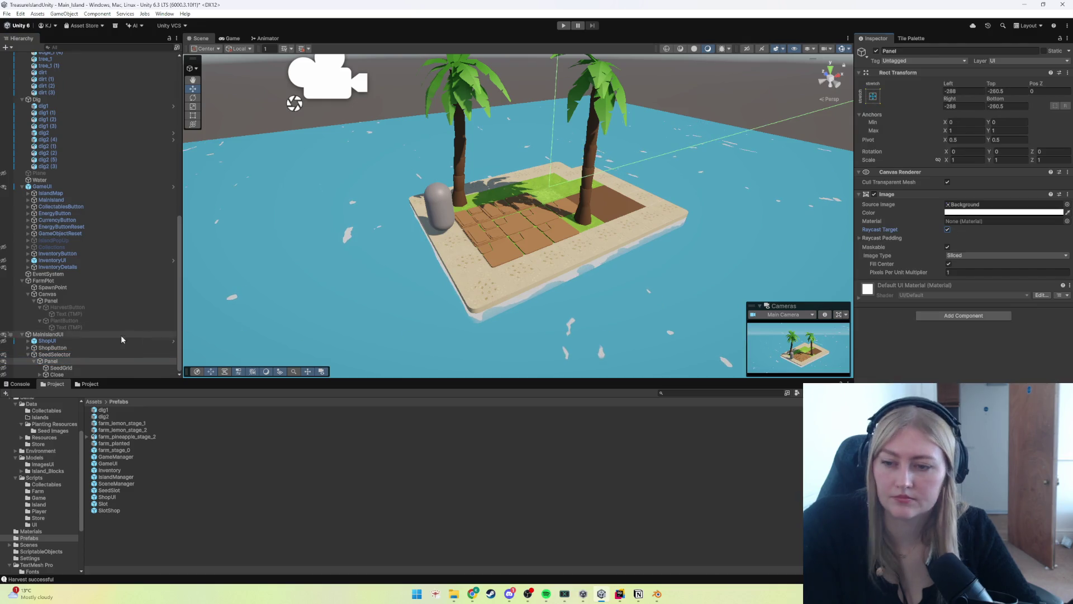
pyautogui.click(61, 368)
pyautogui.click(947, 229)
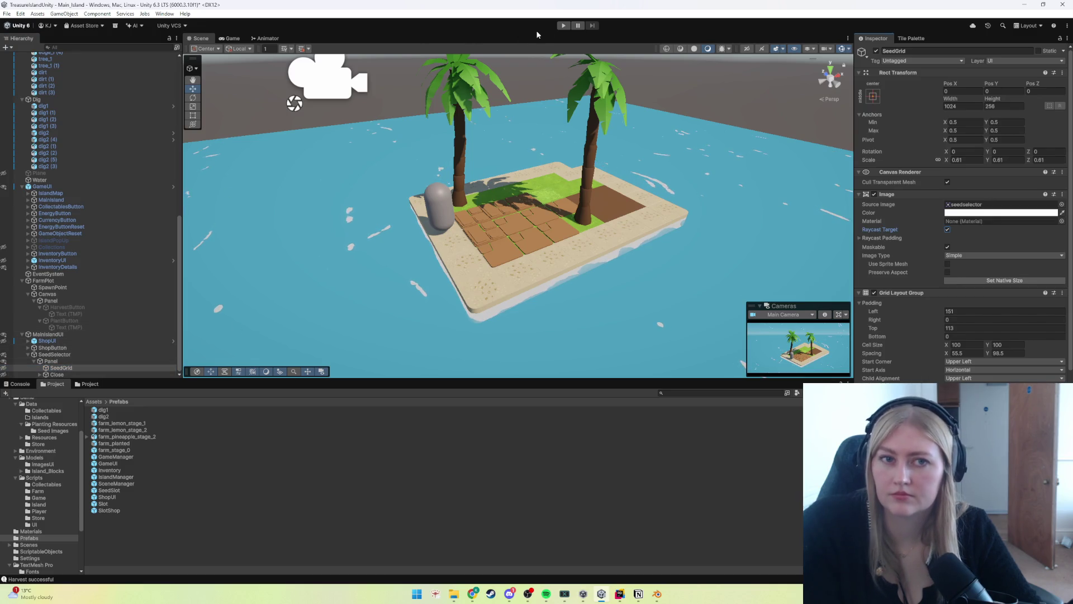
pyautogui.click(564, 25)
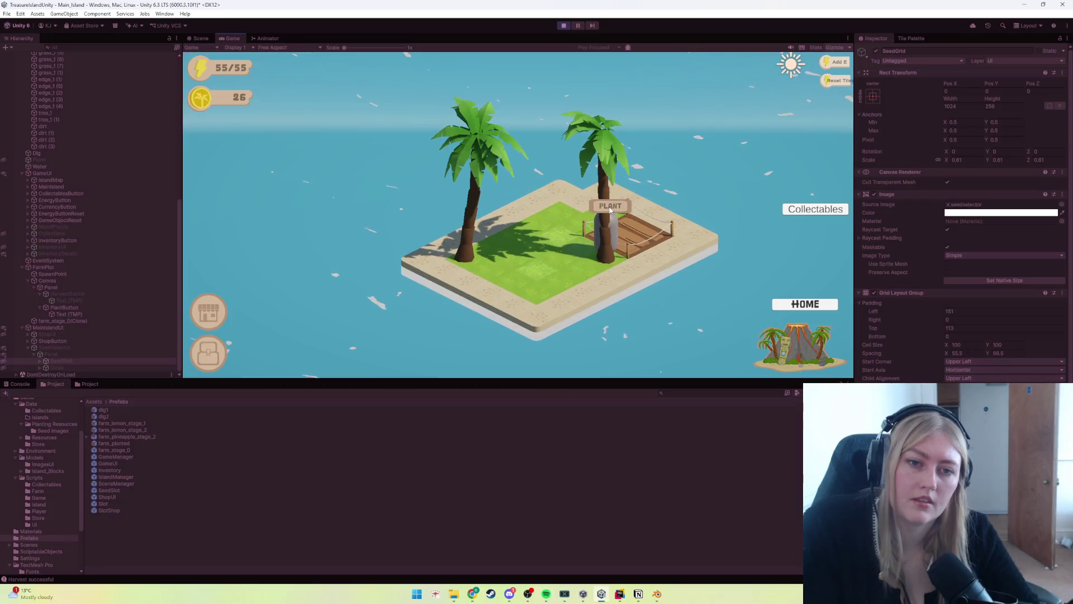
# Step: Open and close the SEEDS panel from the PLANT sign several times
pyautogui.click(611, 207)
pyautogui.click(648, 293)
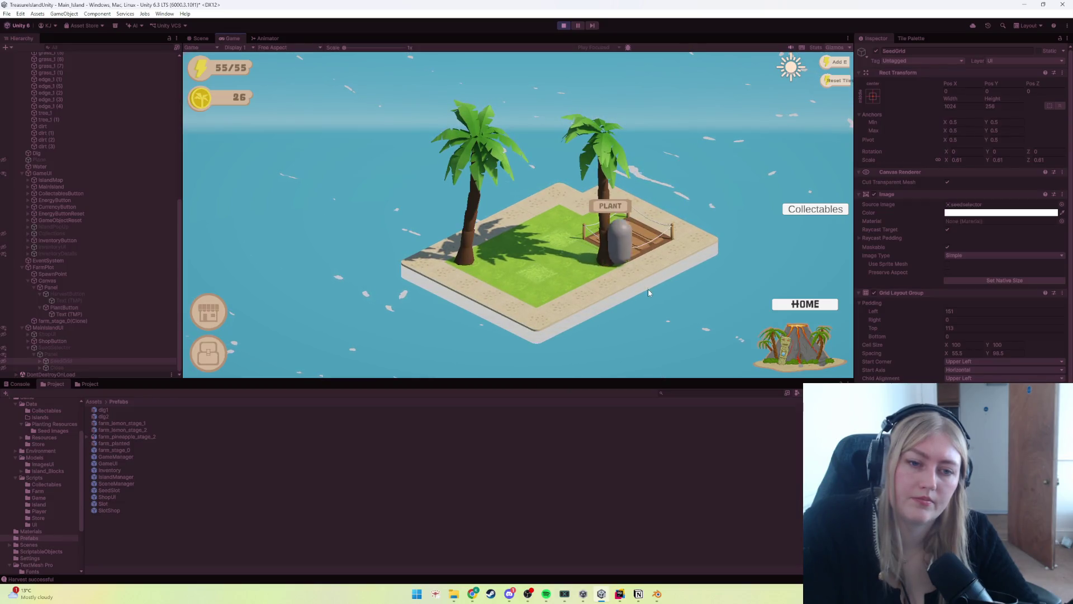
pyautogui.click(612, 207)
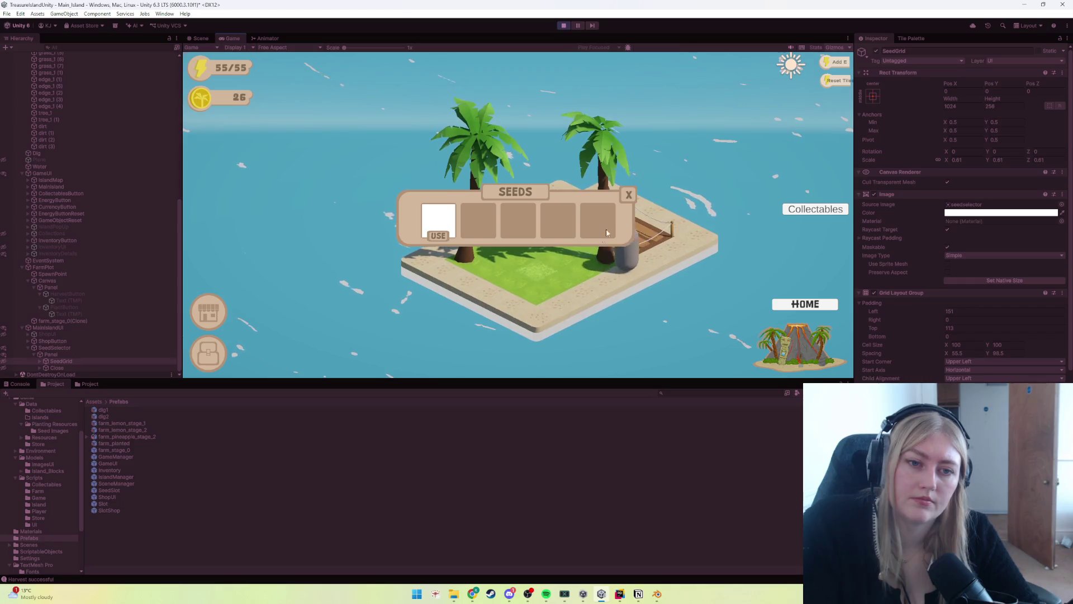
pyautogui.click(628, 195)
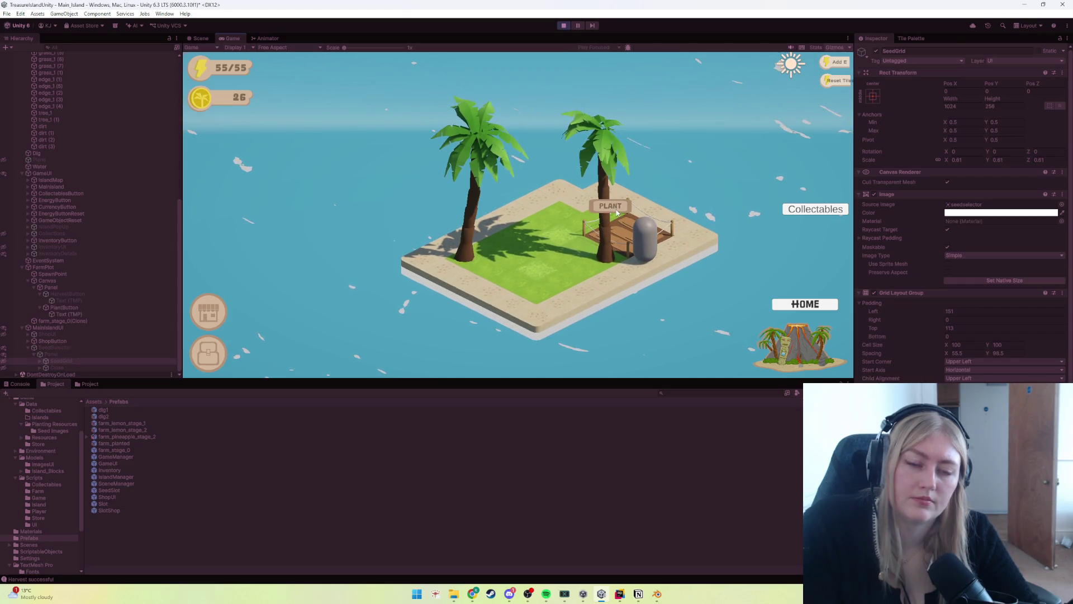
pyautogui.click(611, 207)
pyautogui.click(627, 195)
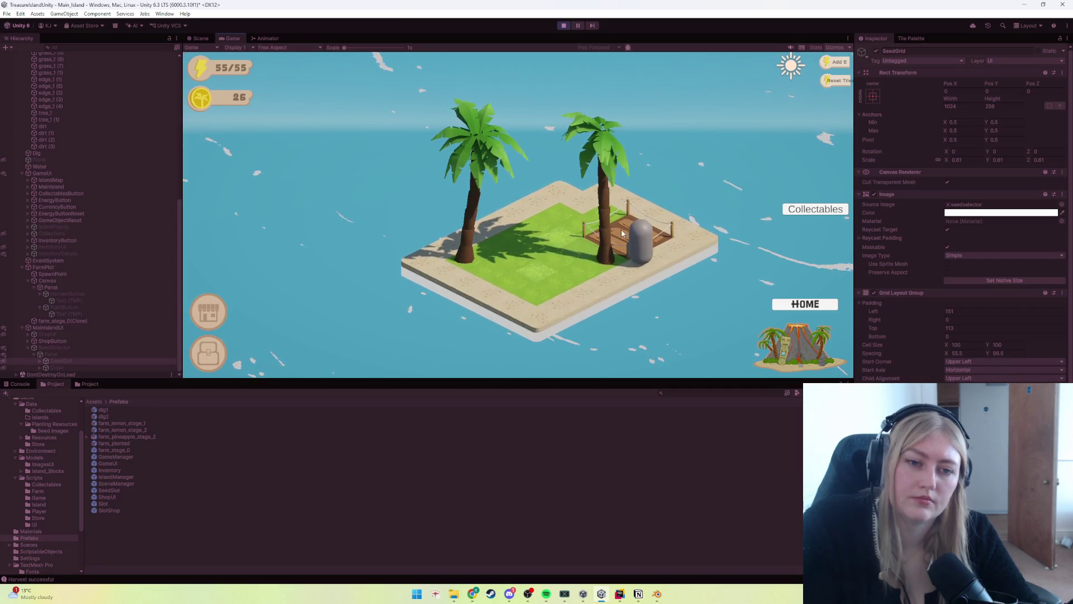
# Step: Plant a seed with USE, walk the player to the farm plot, and stop play
pyautogui.click(638, 238)
pyautogui.click(436, 222)
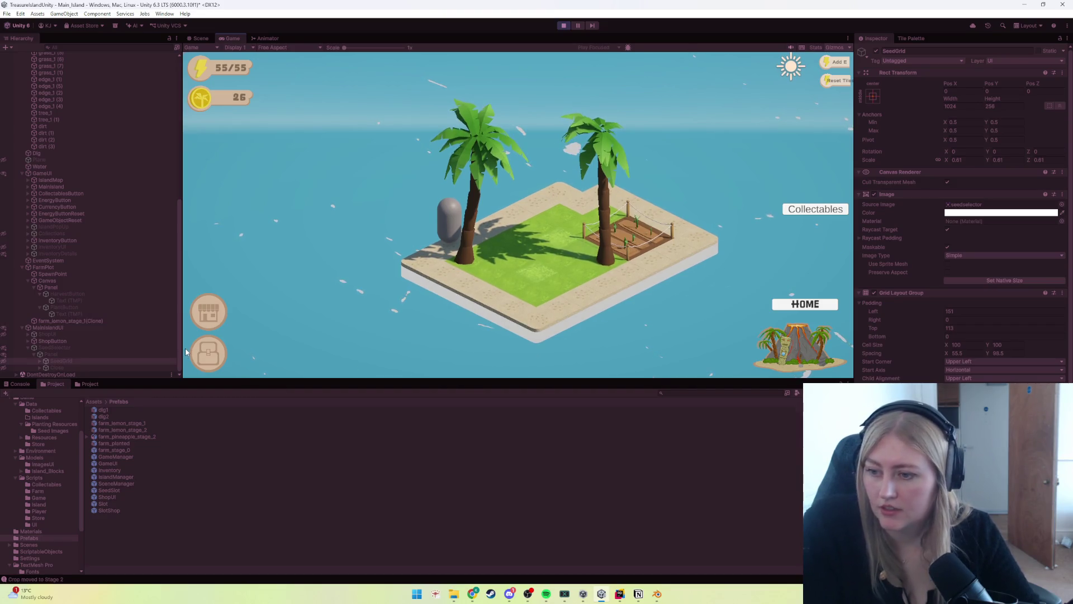
pyautogui.click(592, 271)
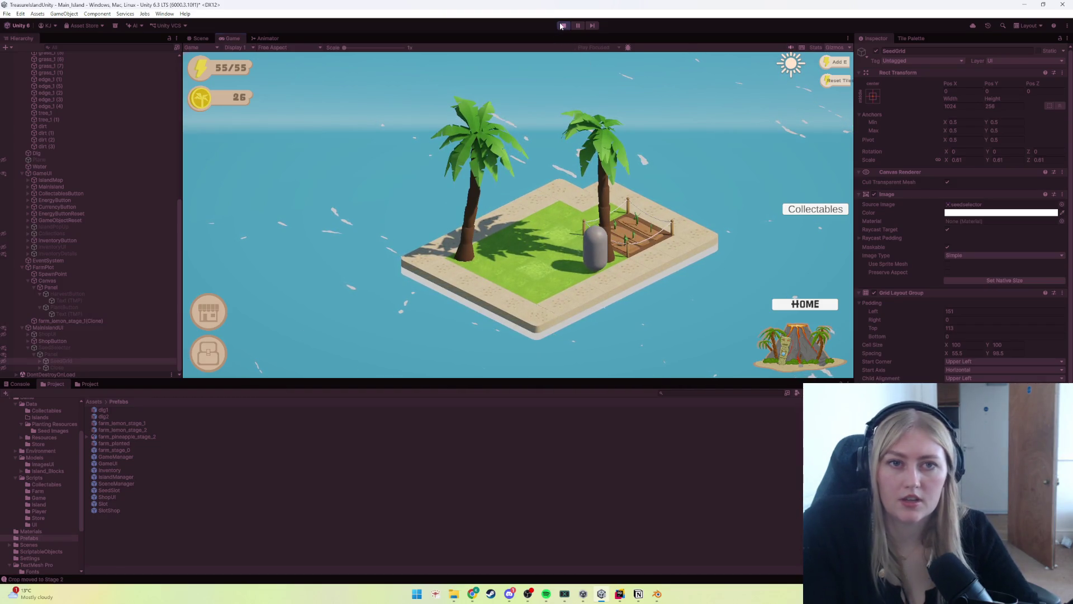
pyautogui.click(563, 25)
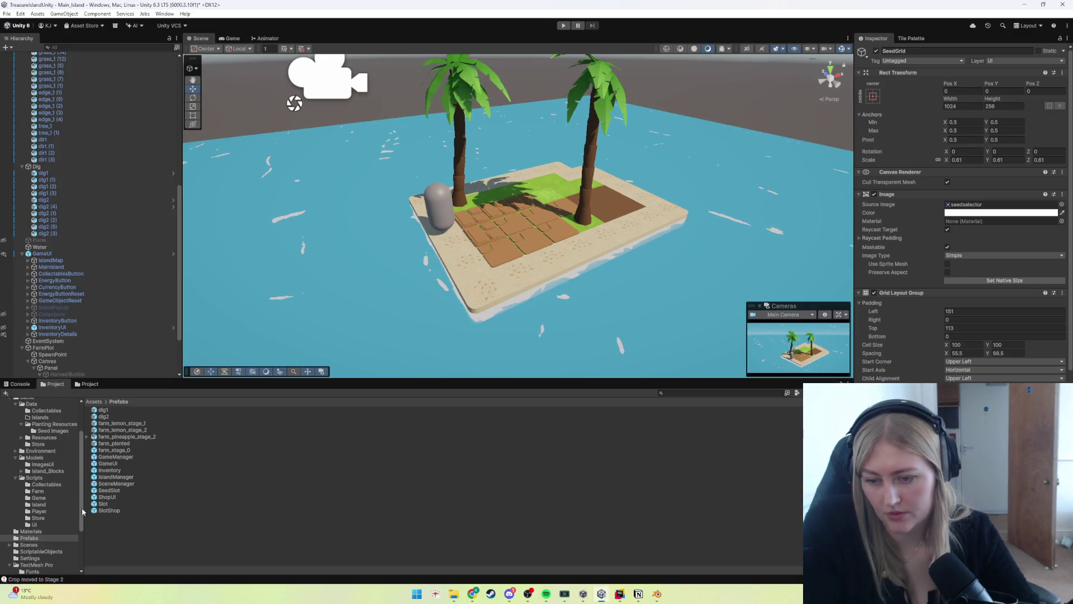
pyautogui.doubleClick(106, 505)
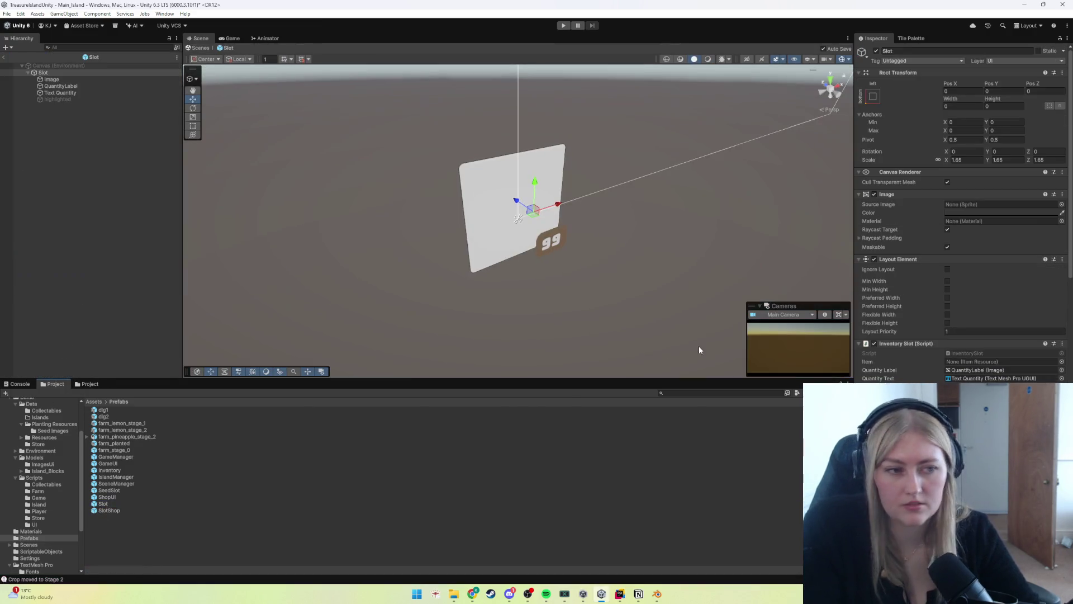
pyautogui.click(67, 86)
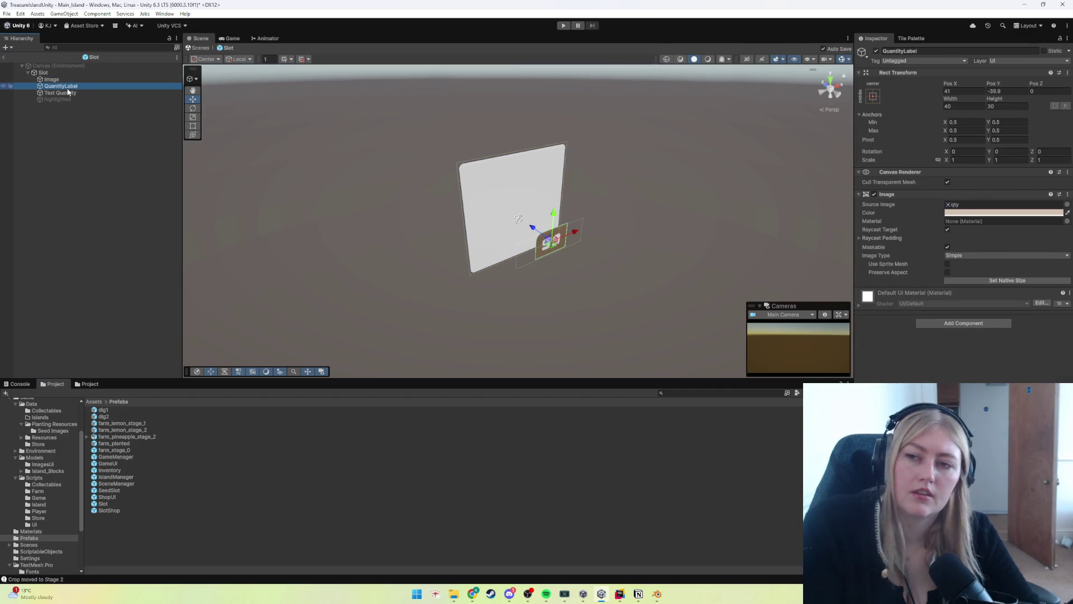
pyautogui.click(66, 94)
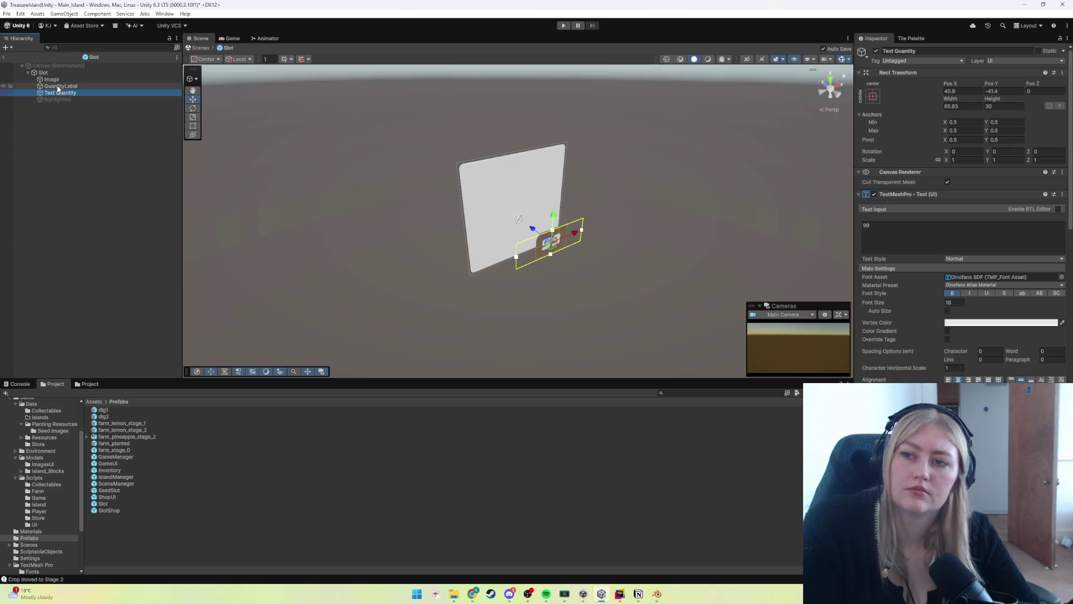
pyautogui.click(58, 87)
pyautogui.click(54, 79)
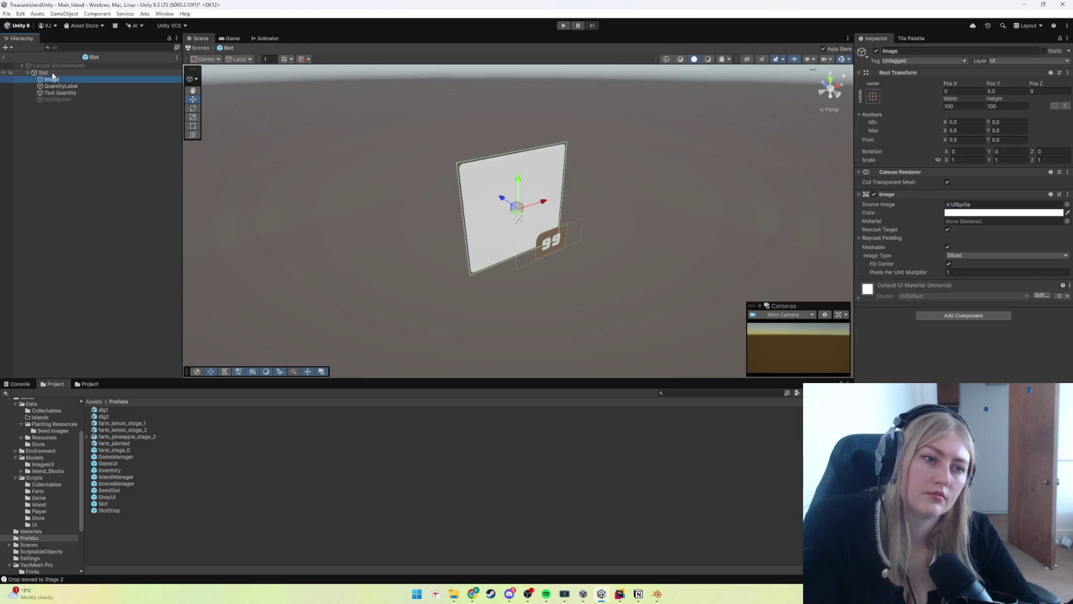
pyautogui.click(53, 73)
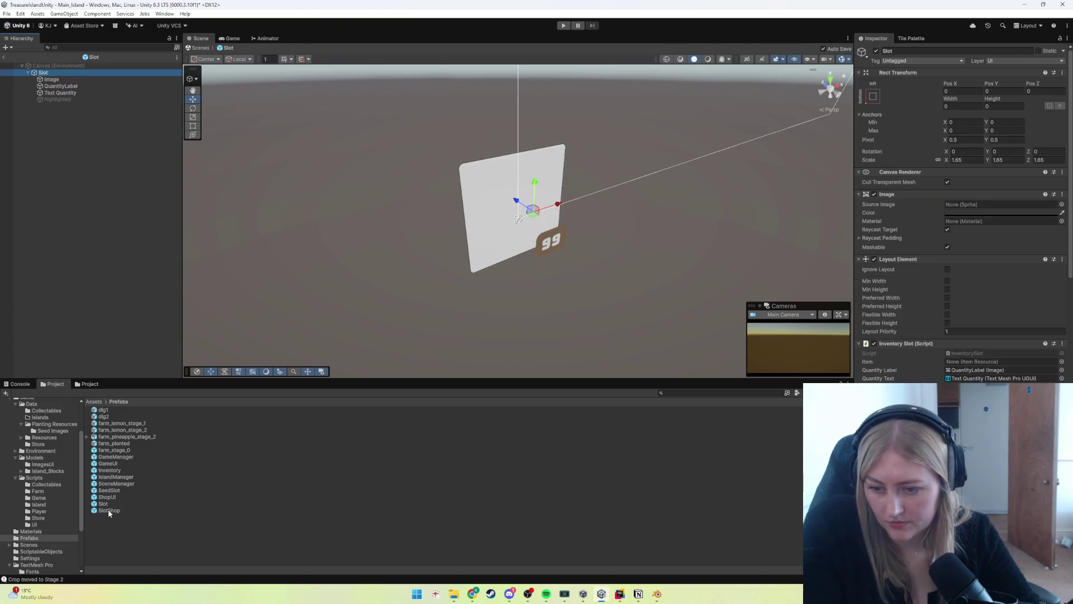
pyautogui.doubleClick(109, 491)
pyautogui.click(66, 100)
pyautogui.click(64, 94)
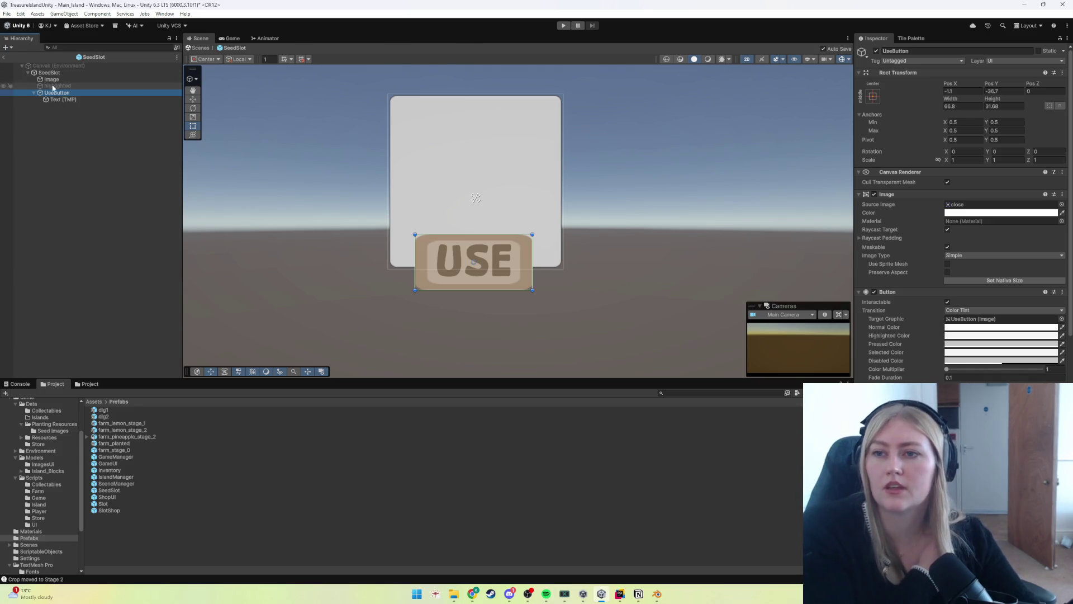
pyautogui.click(23, 67)
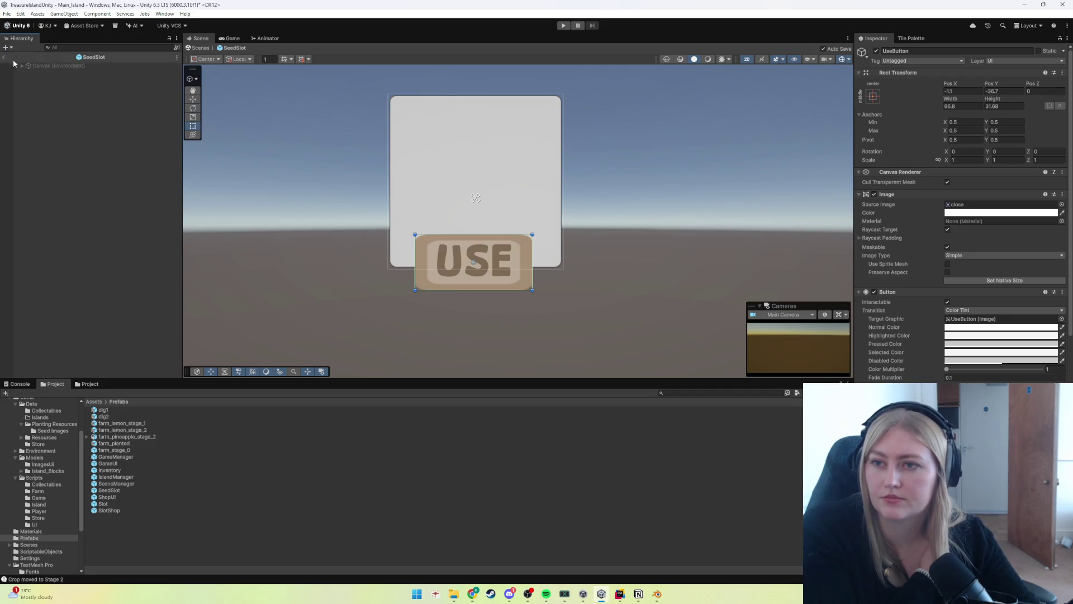
pyautogui.click(7, 58)
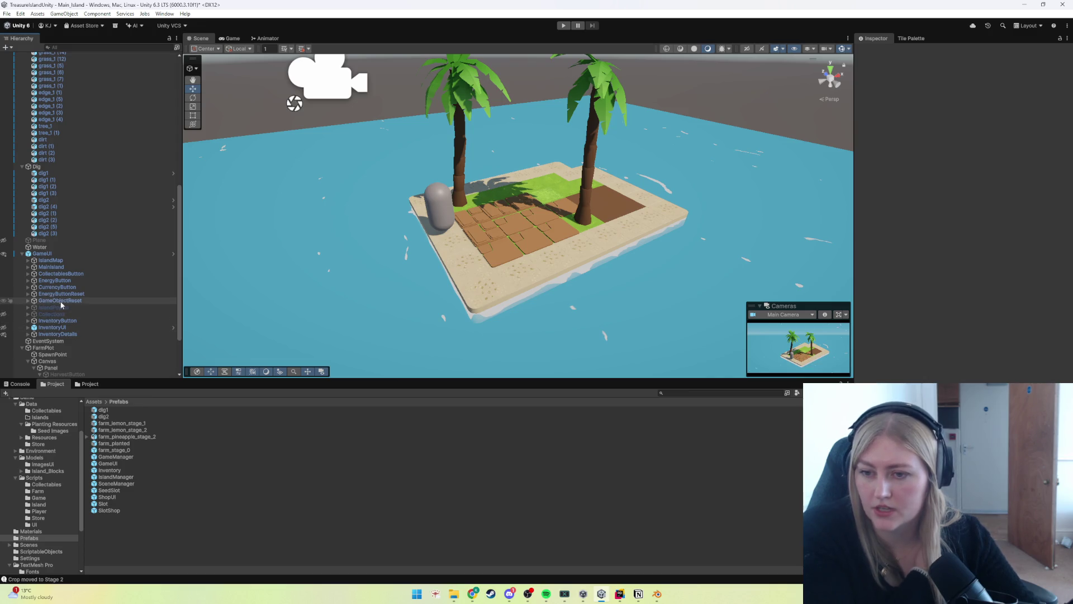
pyautogui.scroll(-3, 56, 346)
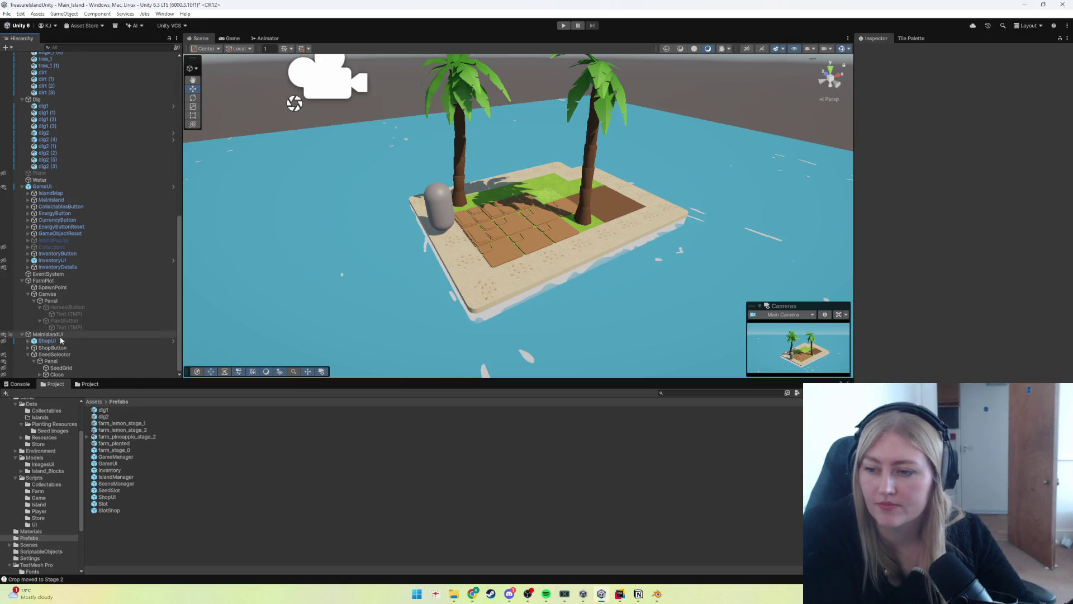
pyautogui.moveTo(56, 301)
pyautogui.mouseDown()
pyautogui.moveTo(62, 334)
pyautogui.moveTo(76, 321)
pyautogui.moveTo(68, 328)
pyautogui.moveTo(50, 303)
pyautogui.moveTo(37, 333)
pyautogui.mouseUp()
pyautogui.click(38, 330)
pyautogui.hotkey('ctrl', 'z')
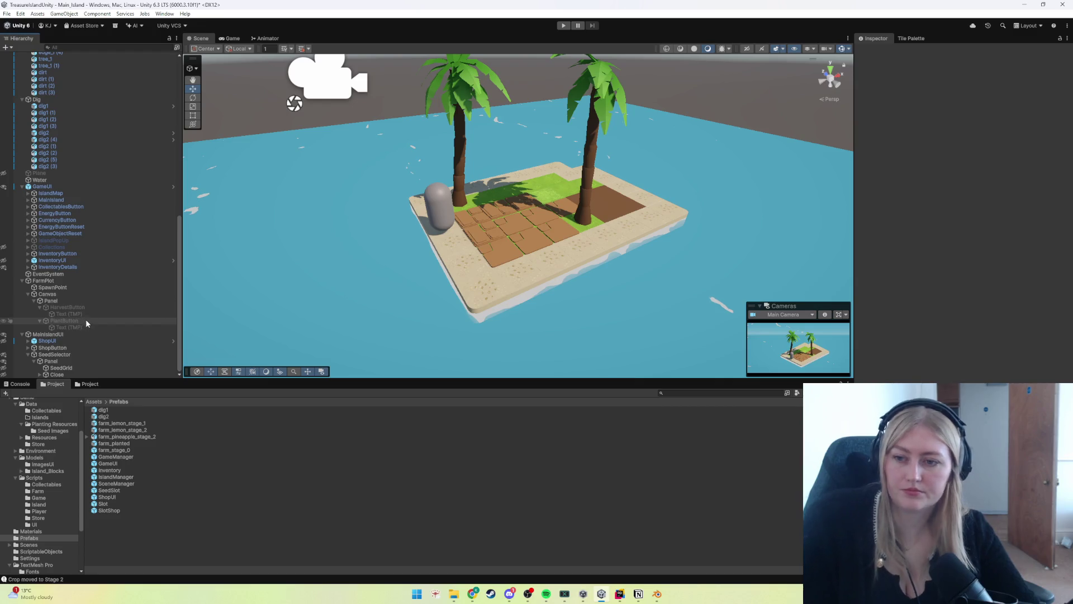
pyautogui.click(373, 215)
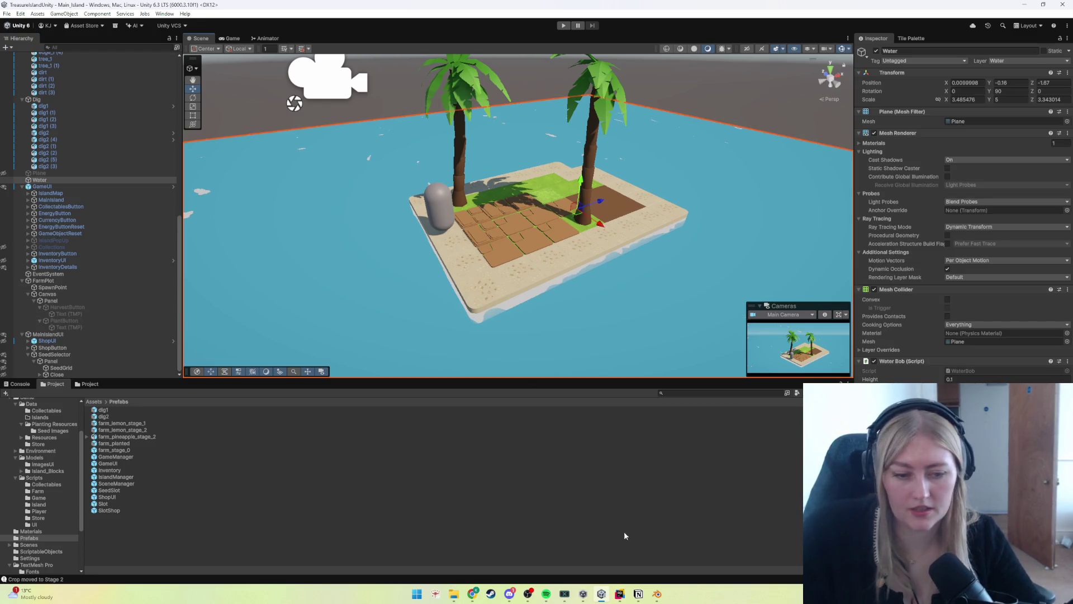
pyautogui.click(638, 594)
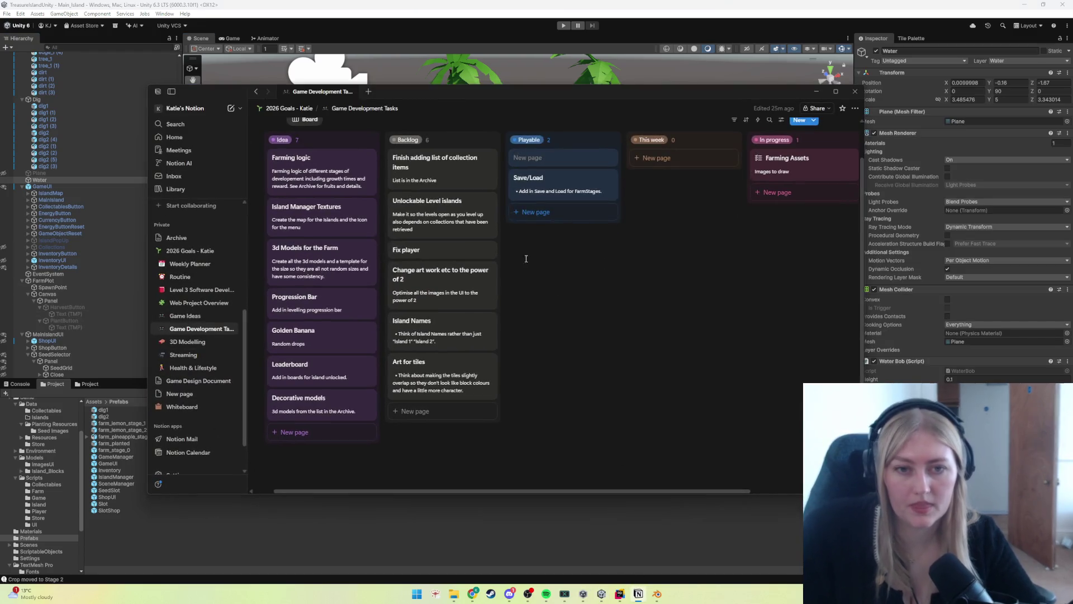
# Step: Add a 'Check the raycasts on UI' card to the This week column
pyautogui.click(657, 159)
pyautogui.write('Check the raycasts')
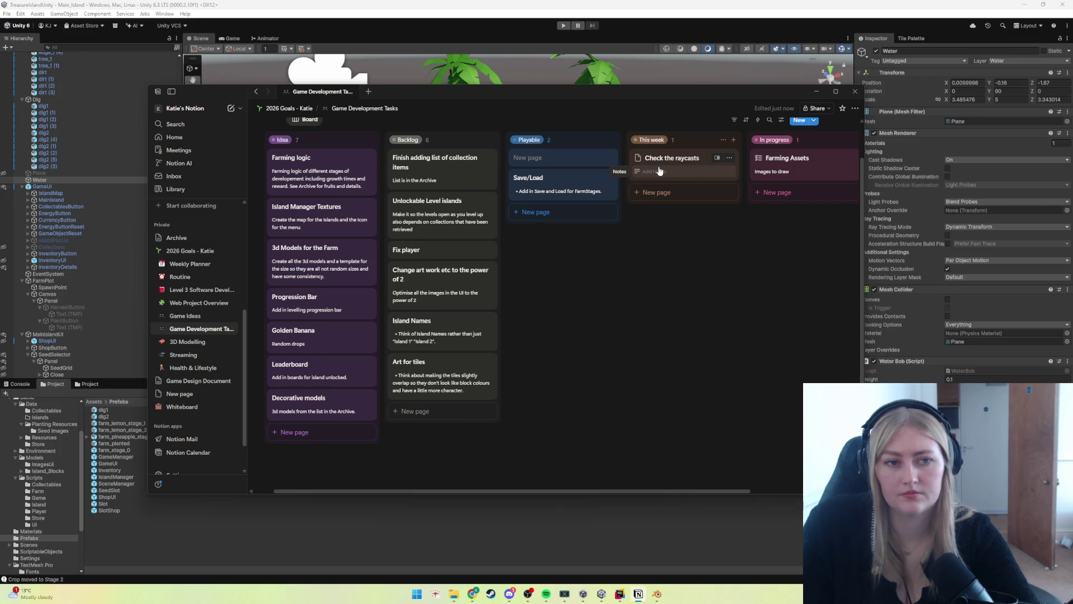
pyautogui.write(' on I')
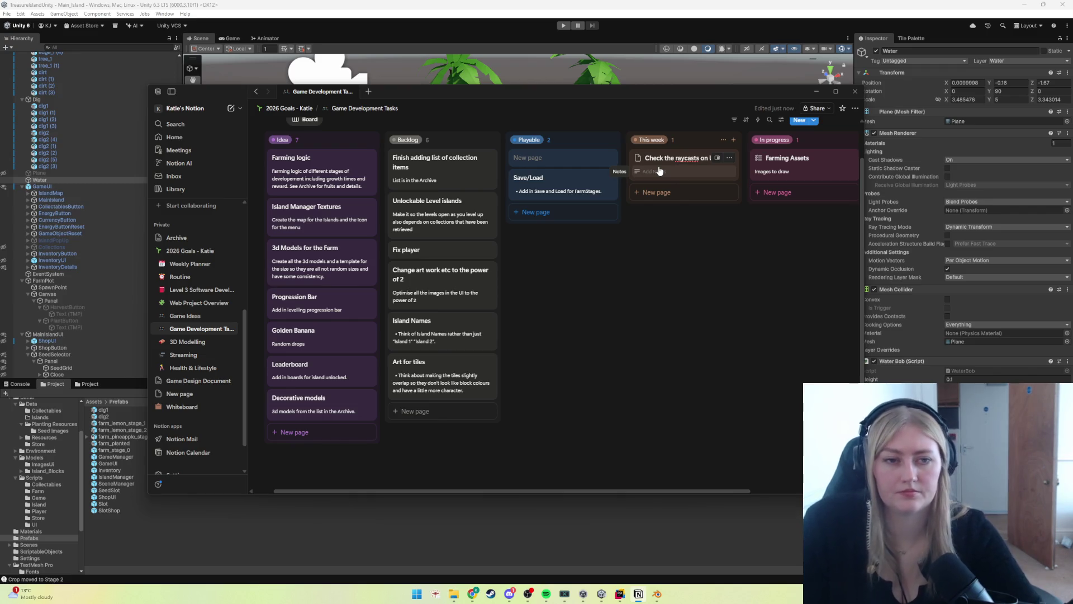
pyautogui.click(658, 171)
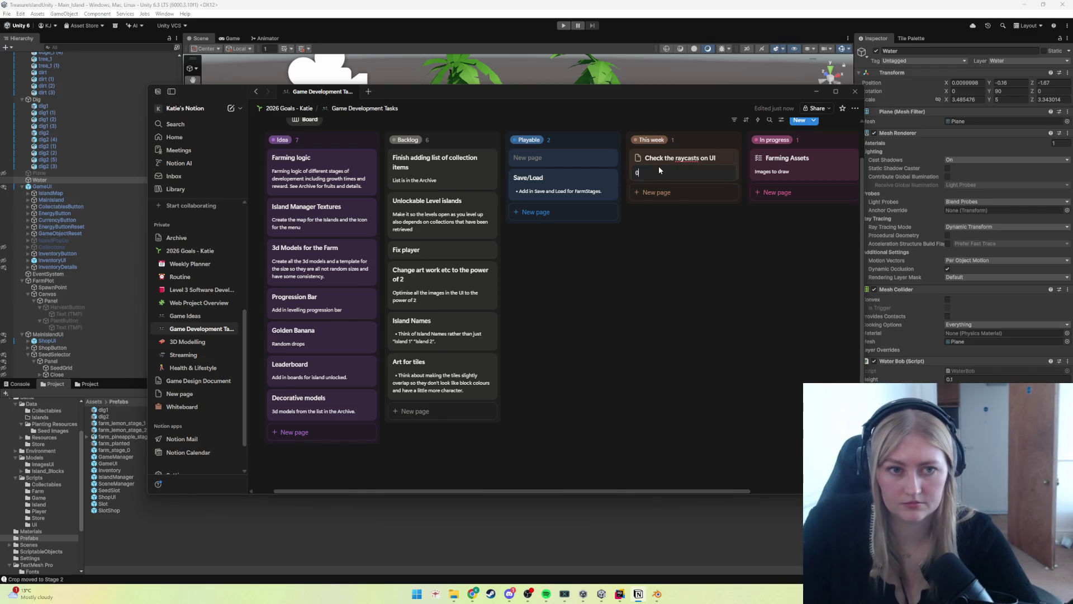
# Step: Note that the player should stay frozen until the menu is closed, then start the game
pyautogui.write('When you click')
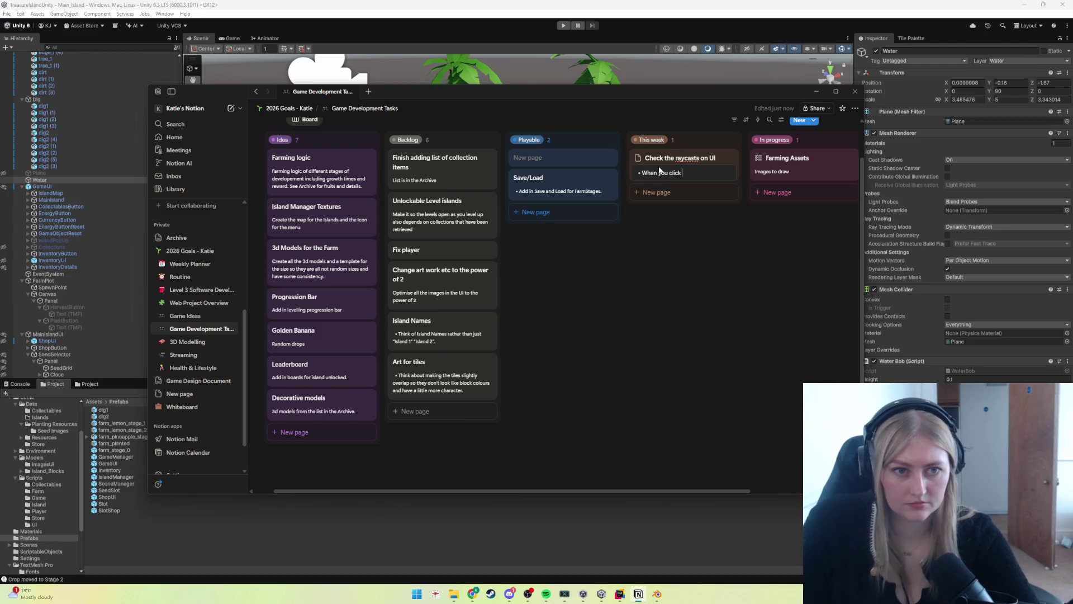
pyautogui.write(' into the menus')
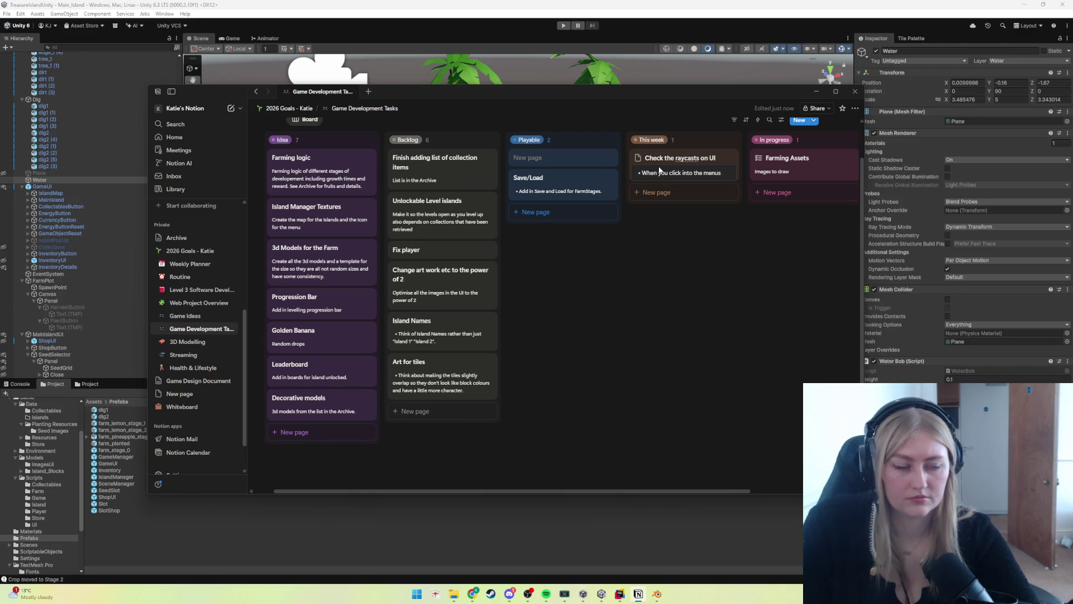
pyautogui.write(' or buttons in the menus the play')
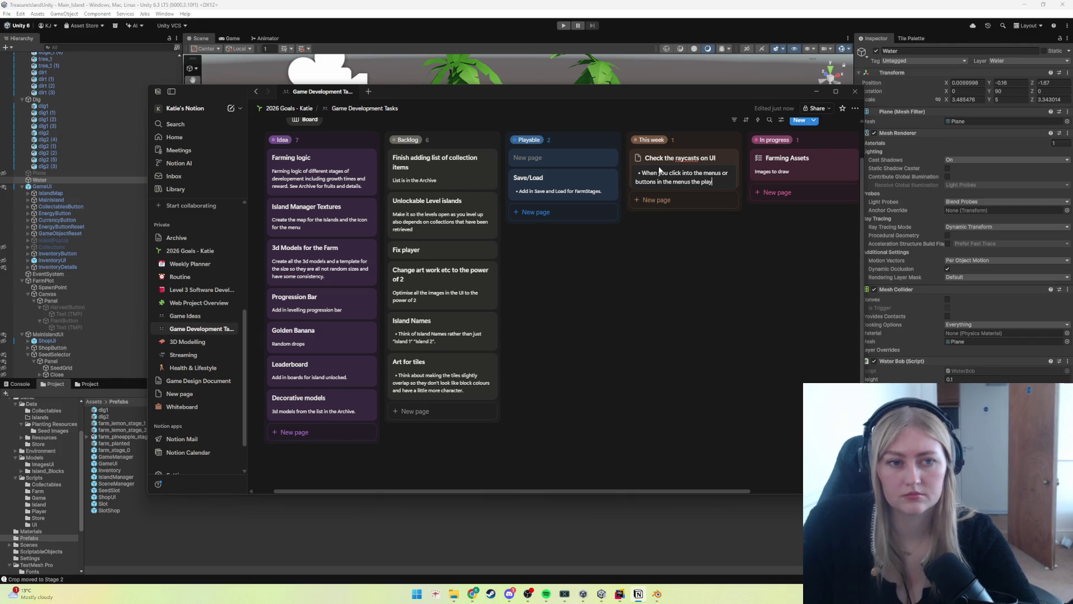
pyautogui.write('er travels')
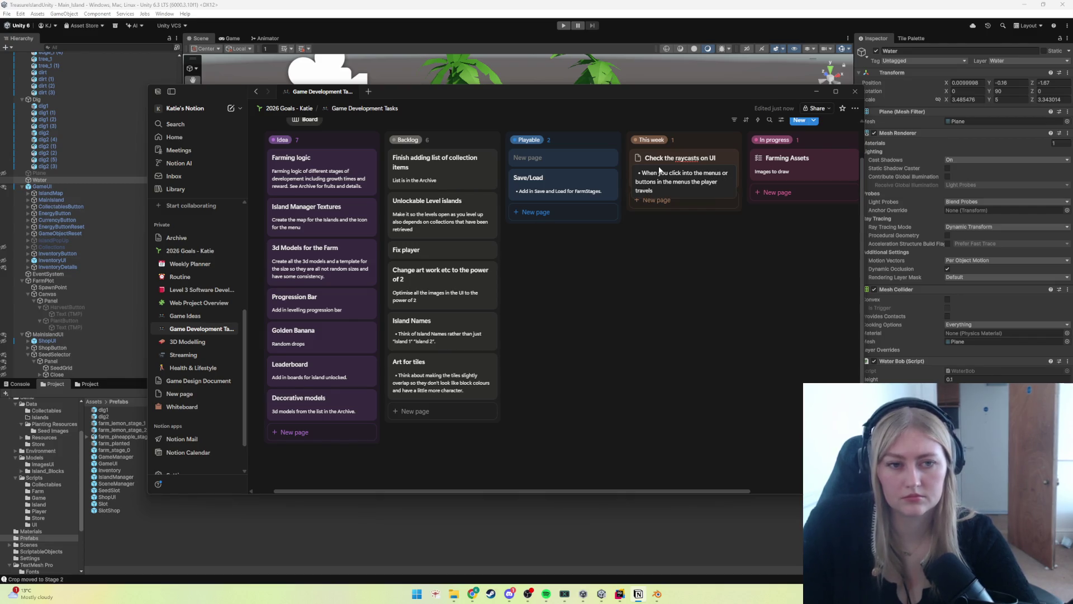
pyautogui.write('land ')
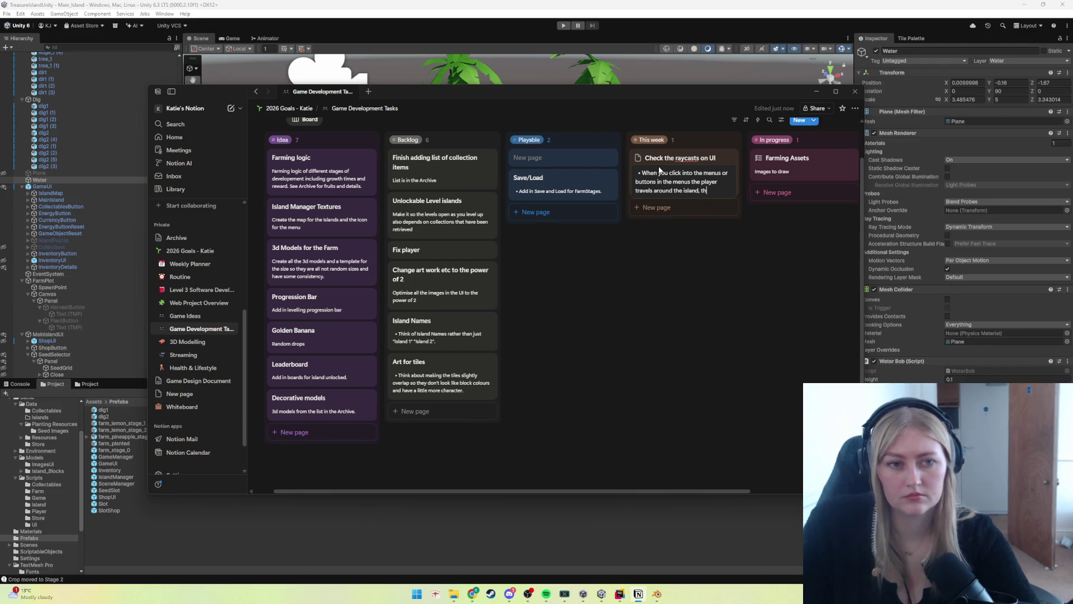
pyautogui.write("iour isn't right. I")
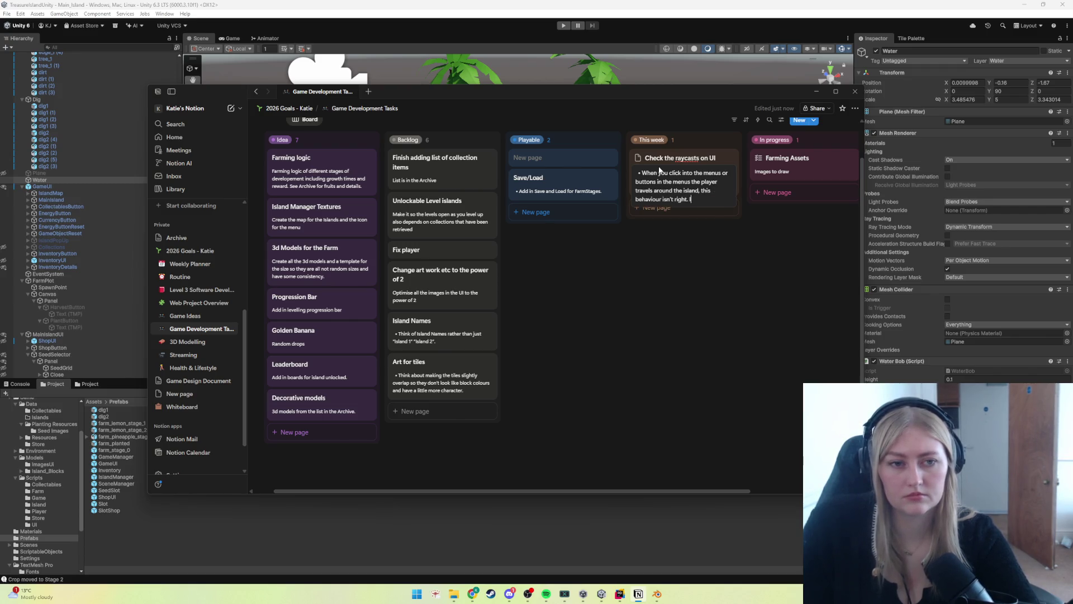
pyautogui.write(' player should be frozen unti lth')
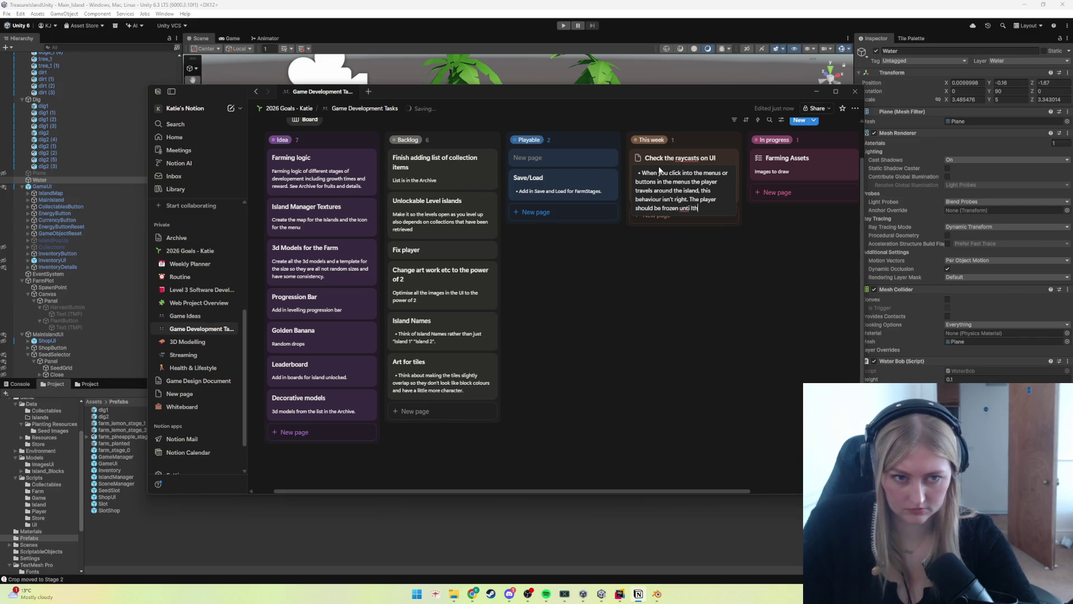
pyautogui.write('e me')
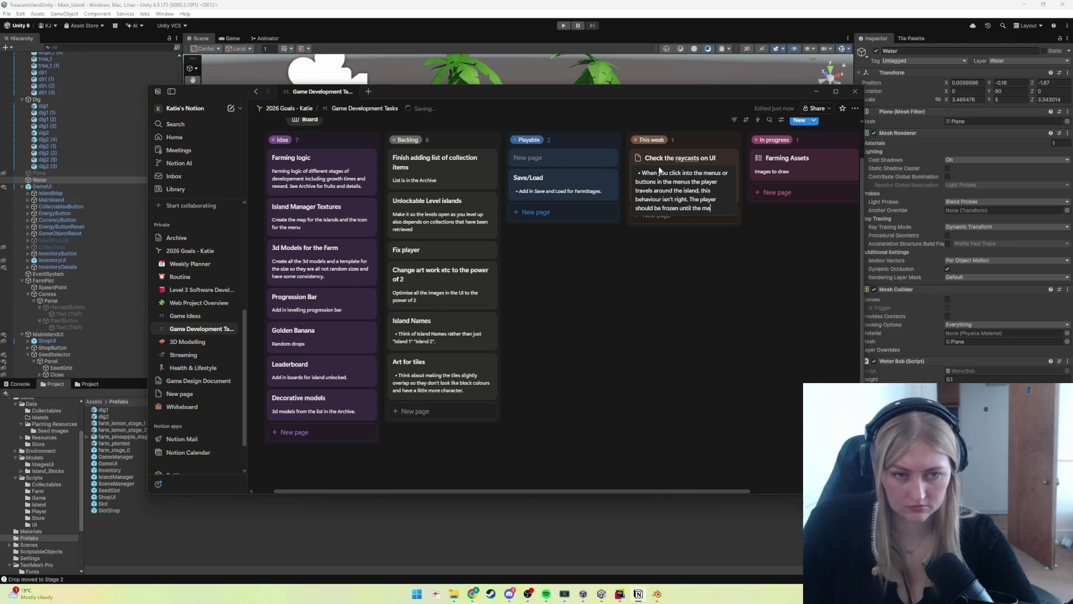
pyautogui.write('nu is clo')
pyautogui.write('osed.')
pyautogui.press('Return')
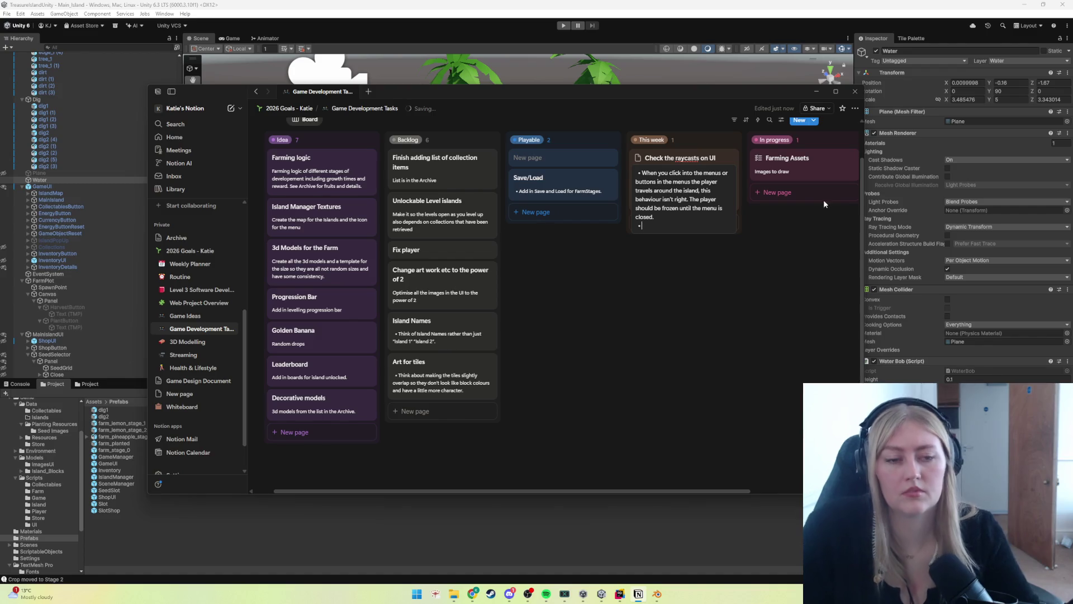
pyautogui.click(512, 526)
pyautogui.hotkey('ctrl', 'p')
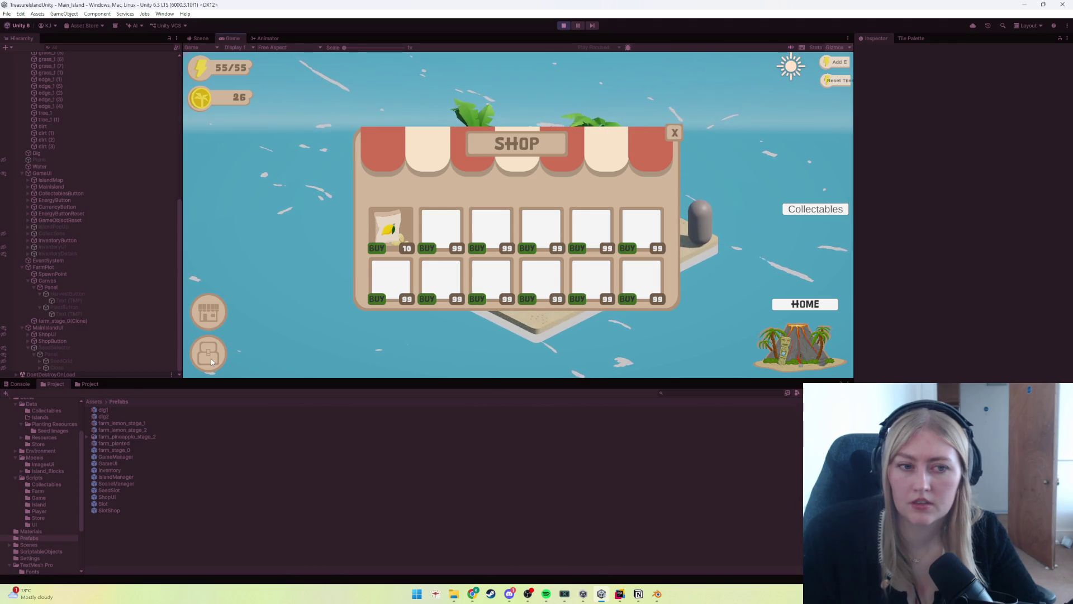
# Step: Close the SHOP window, walk the character onto the dock plot, and stop playing
pyautogui.click(676, 132)
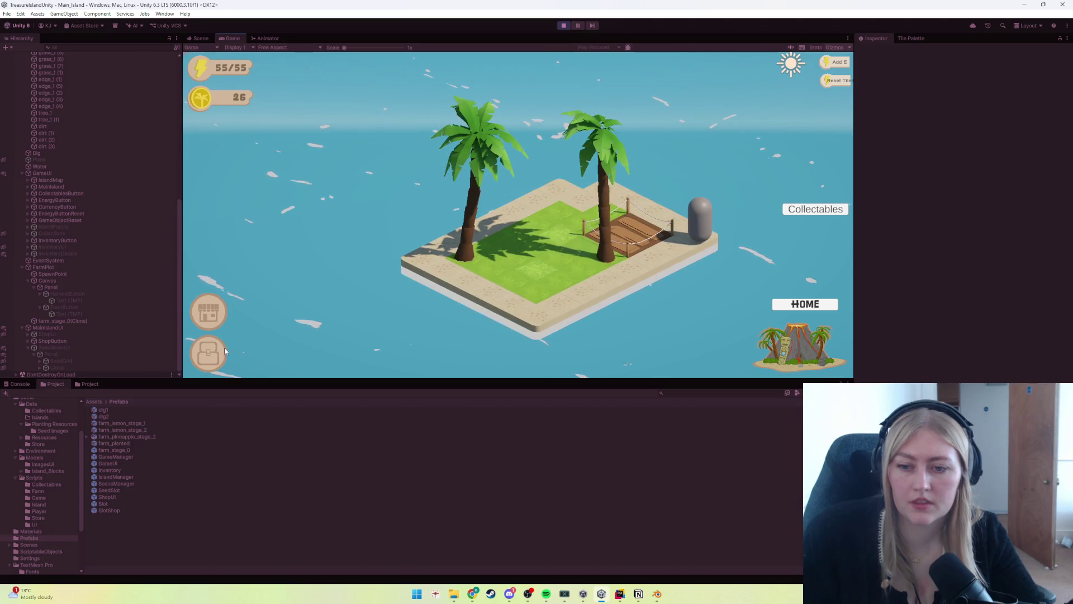
pyautogui.click(534, 280)
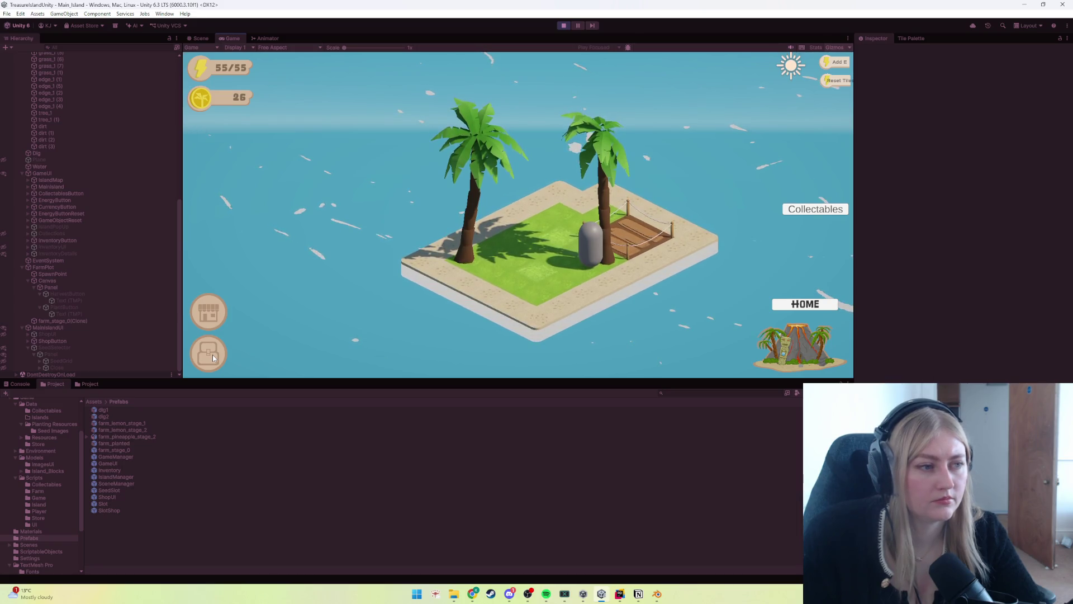
pyautogui.click(561, 25)
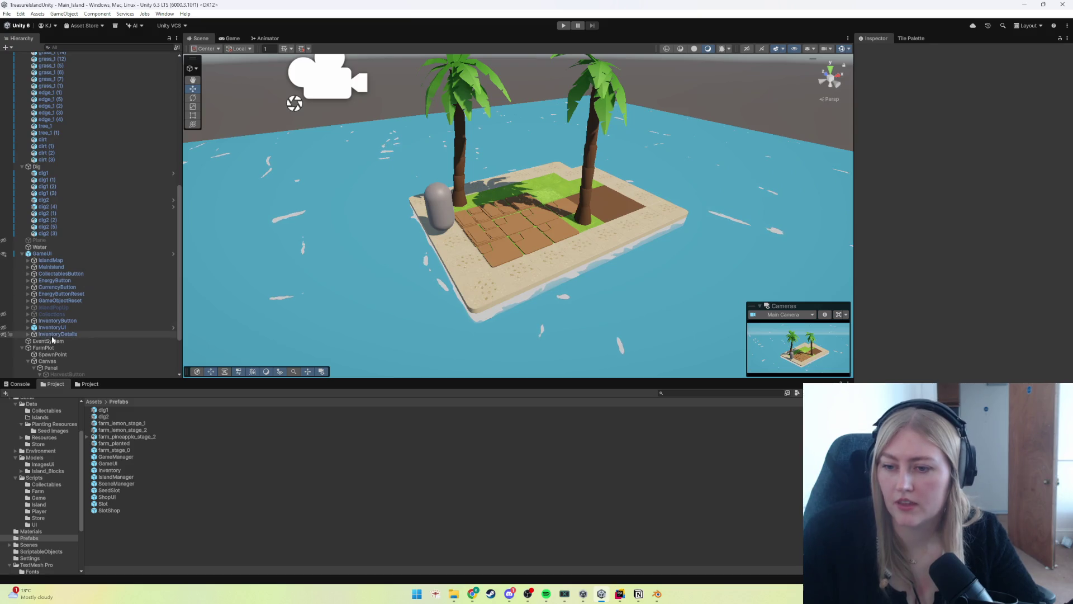
# Step: Inspect InventoryDetails, InventoryUI and its child InventoryGrid in the Hierarchy
pyautogui.scroll(-2, 45, 335)
pyautogui.click(59, 309)
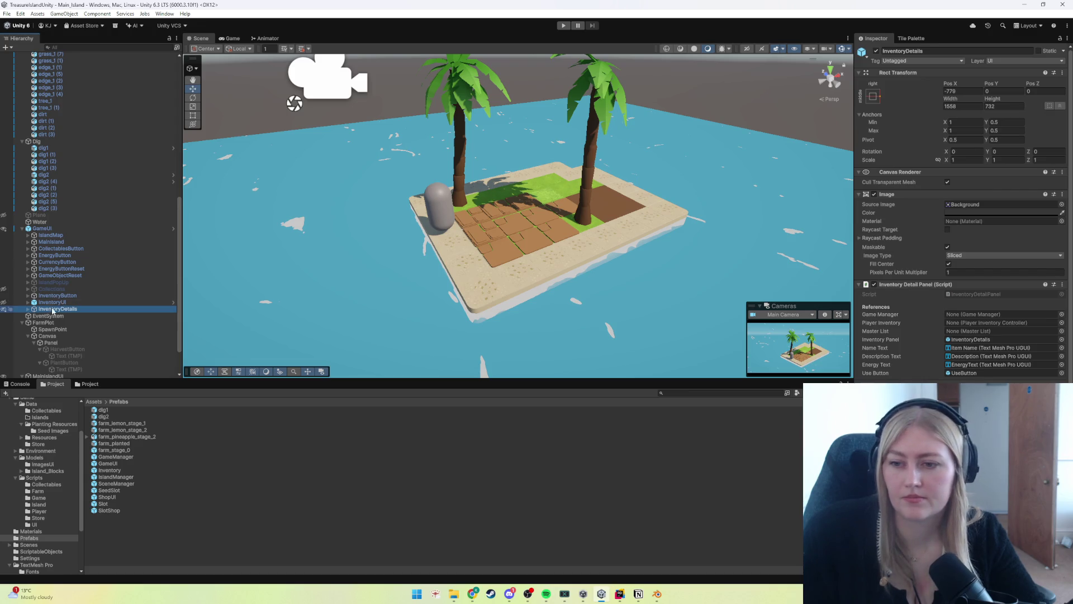
pyautogui.click(54, 303)
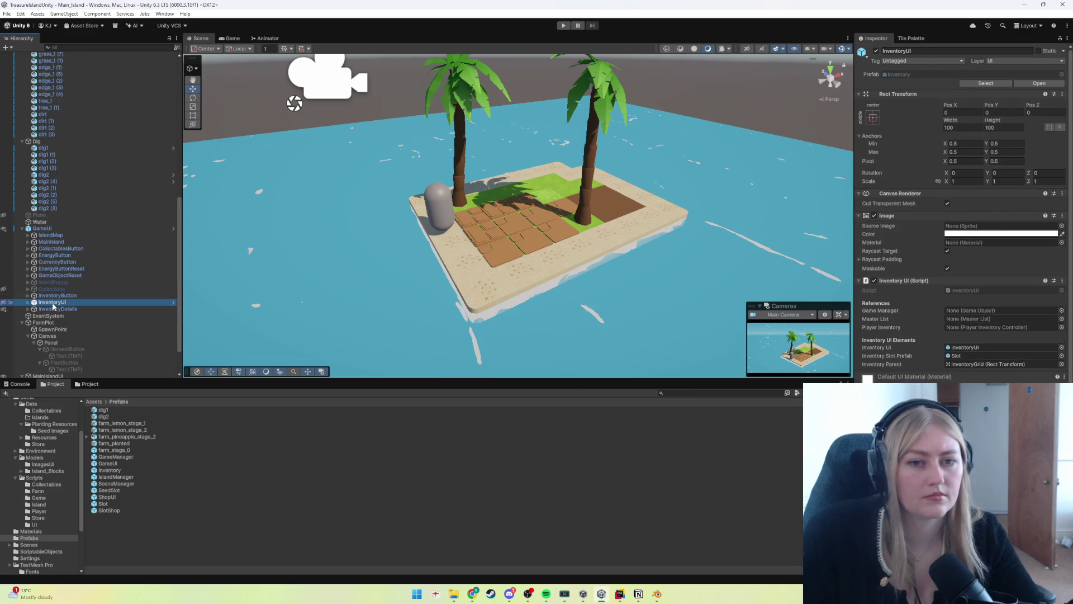
pyautogui.click(28, 302)
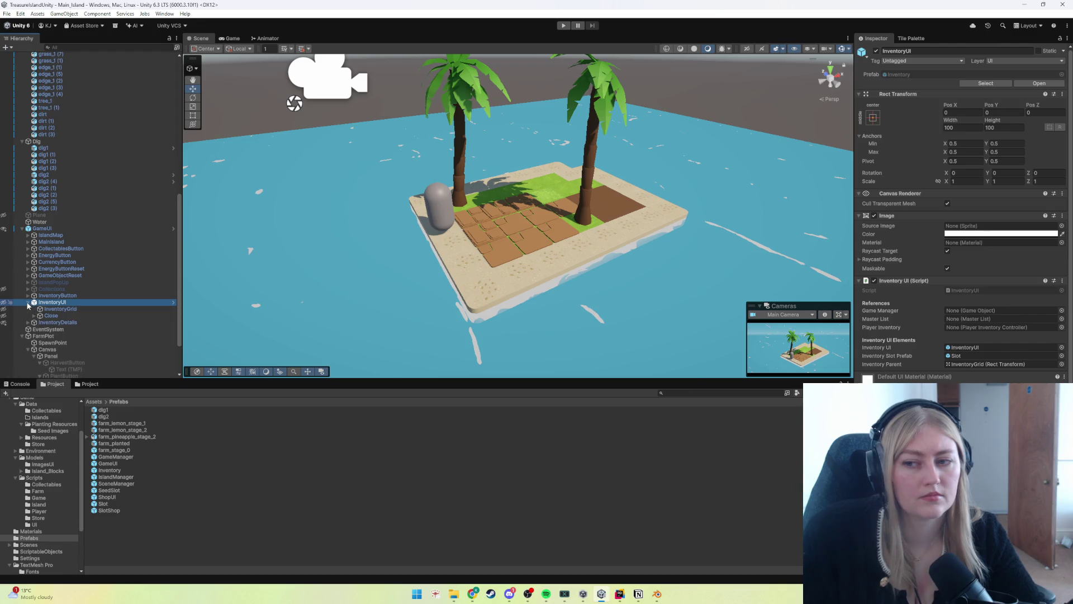
pyautogui.click(44, 311)
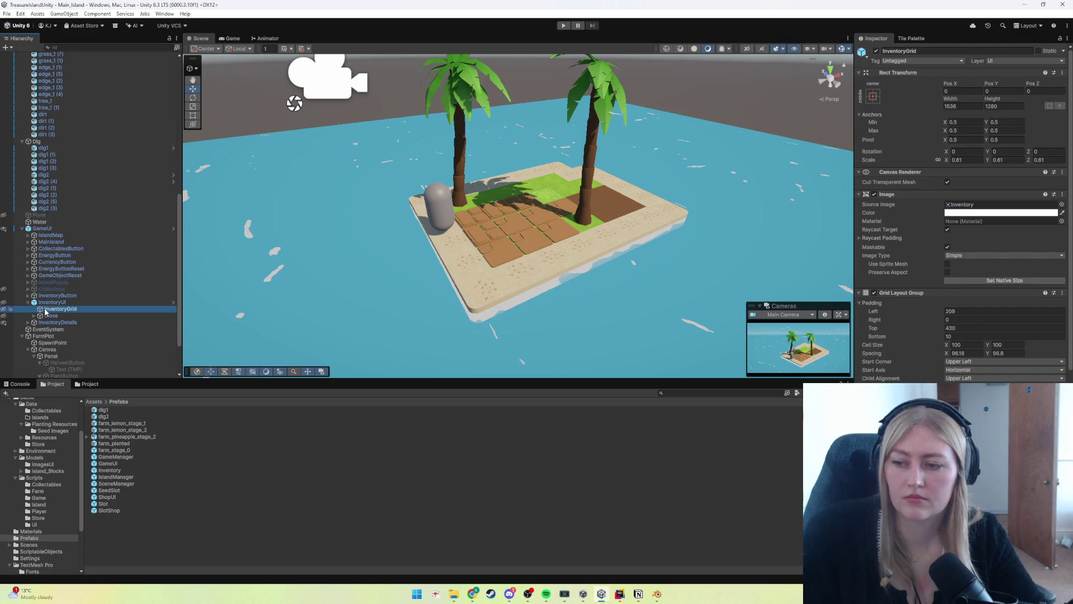
pyautogui.scroll(-3, 46, 311)
# Step: Deactivate the Panel under FarmPlot's Canvas and the Panel inside SeedSelector
pyautogui.click(51, 301)
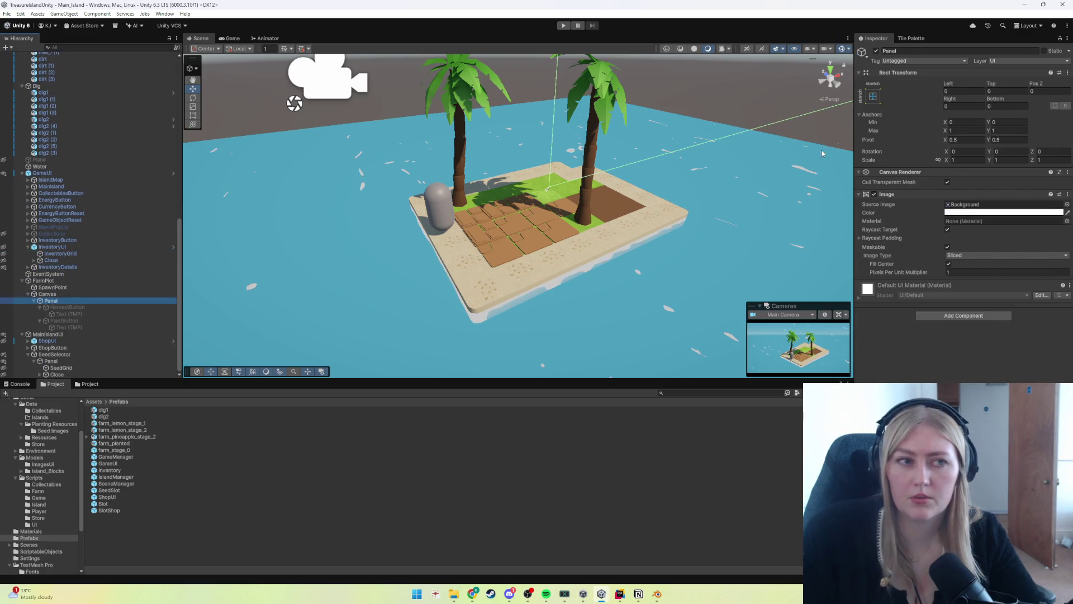
pyautogui.click(876, 50)
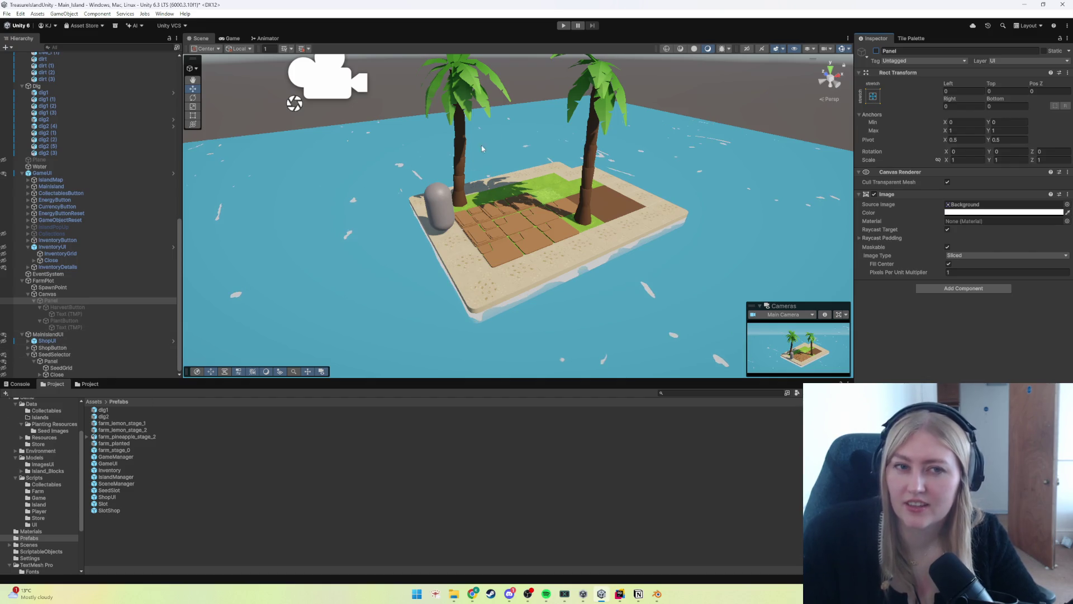
pyautogui.click(51, 356)
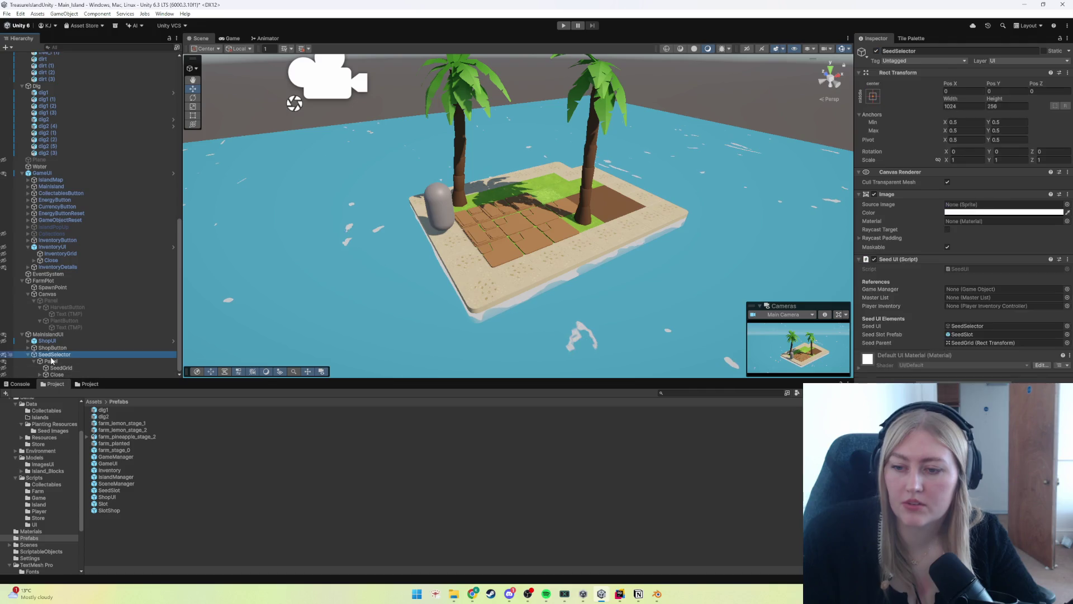
pyautogui.click(52, 361)
pyautogui.click(876, 51)
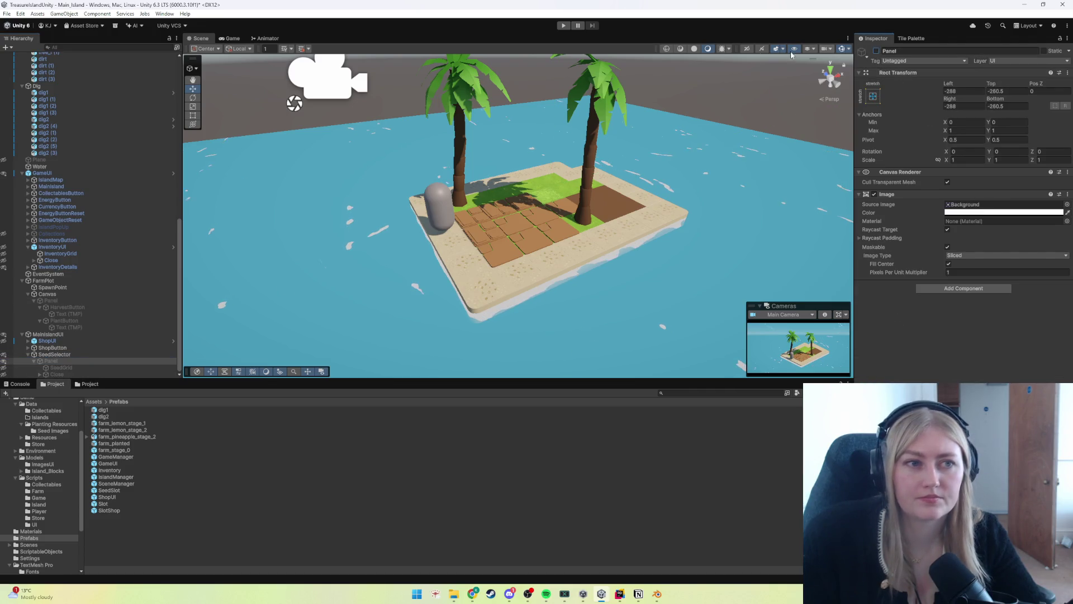
# Step: Playtest the game, showing the pineapple's details in the inventory, then stop playing
pyautogui.click(563, 25)
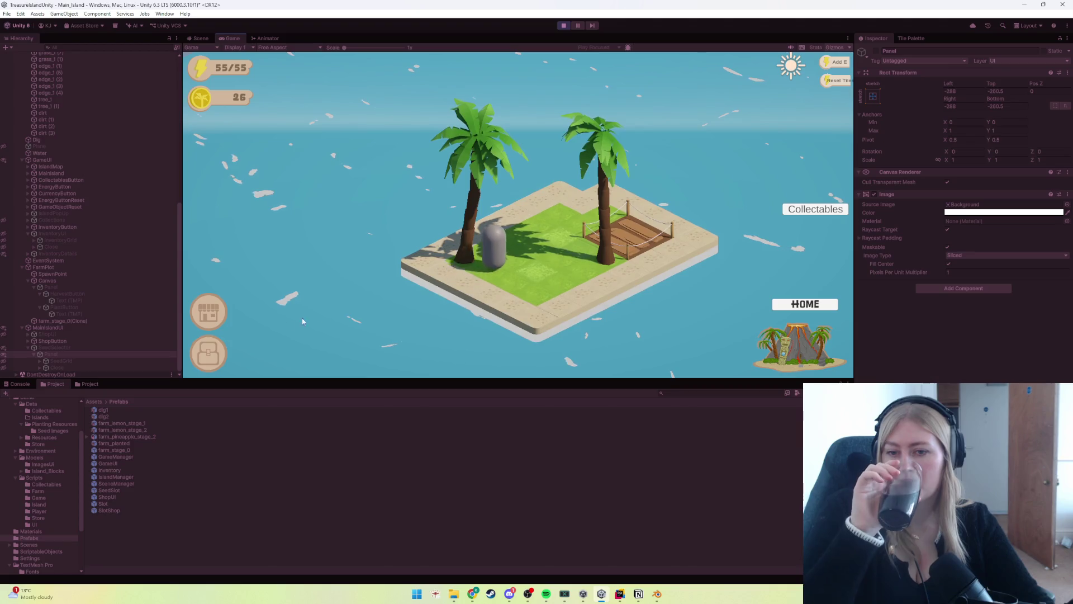
pyautogui.click(211, 355)
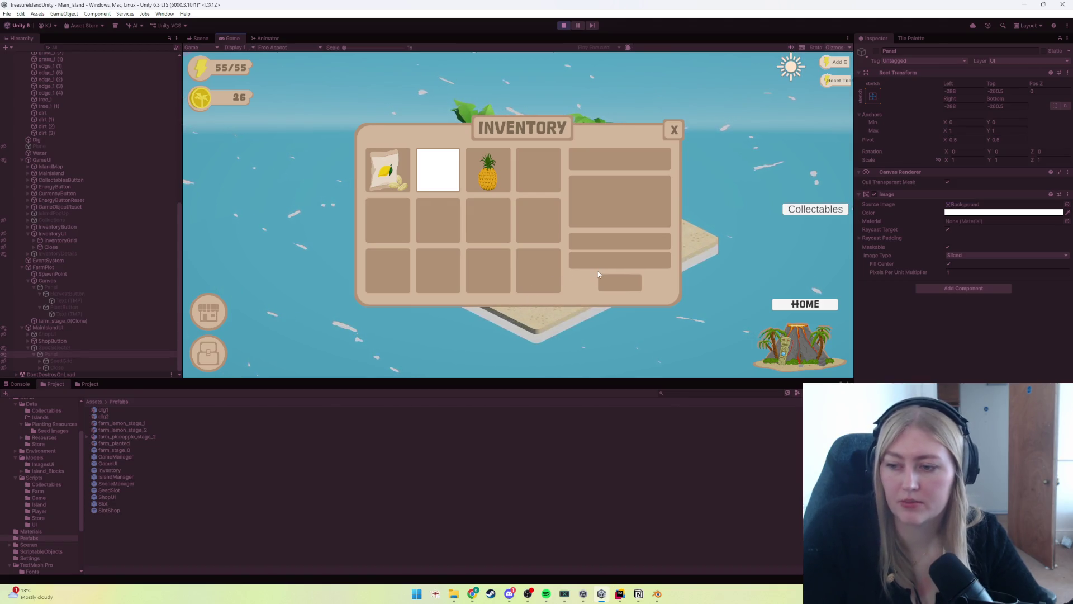
pyautogui.click(476, 182)
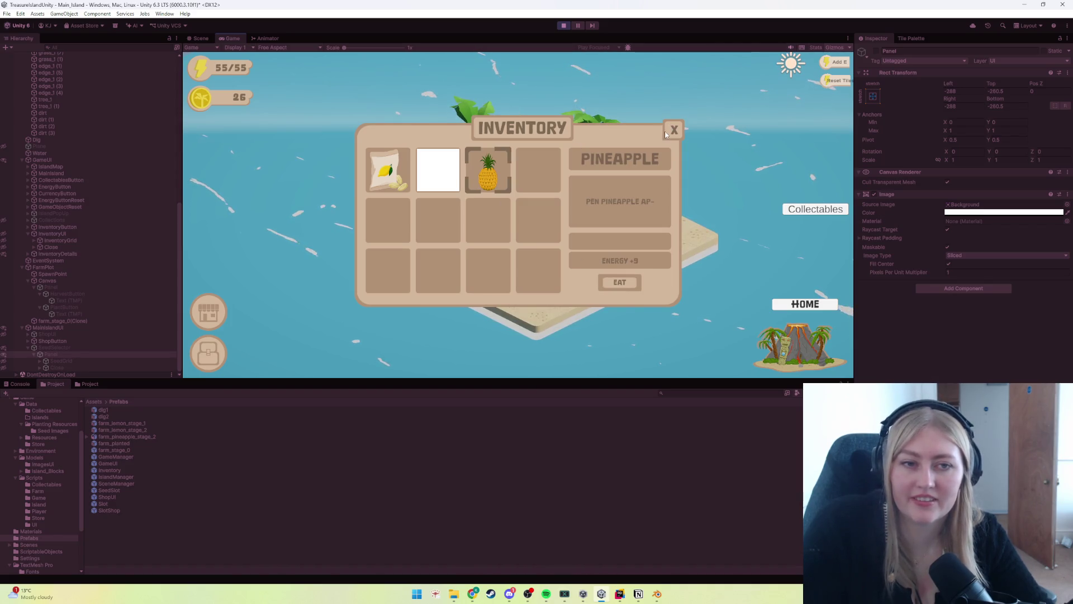
pyautogui.click(564, 26)
pyautogui.click(657, 594)
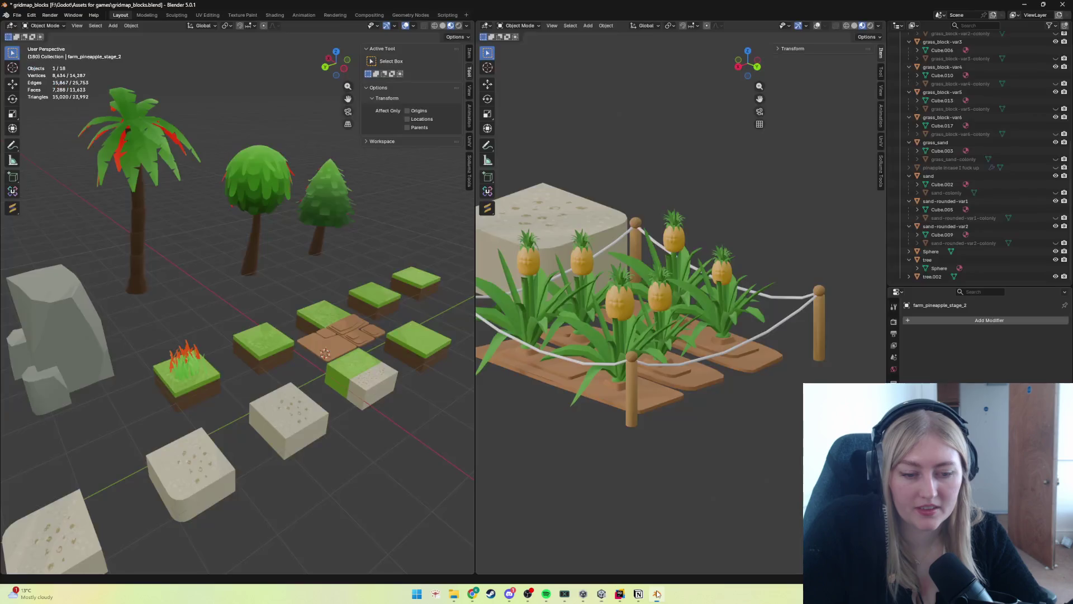
# Step: Write a bullet starting 'When the panel is' on the 'Check the raycasts on UI' card, then minimize Notion
pyautogui.click(638, 594)
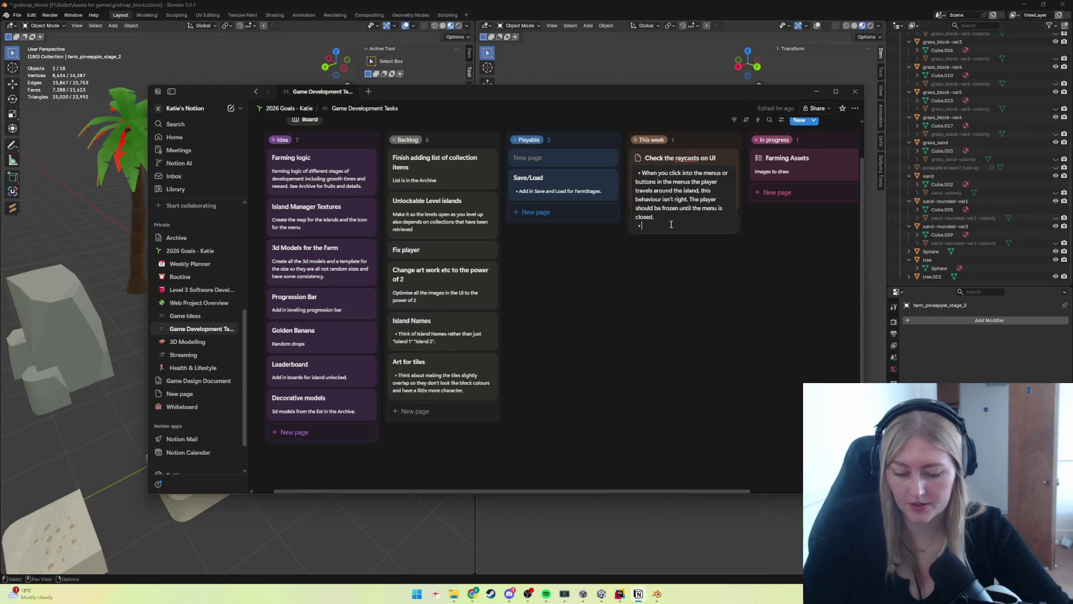
pyautogui.write('When the pl')
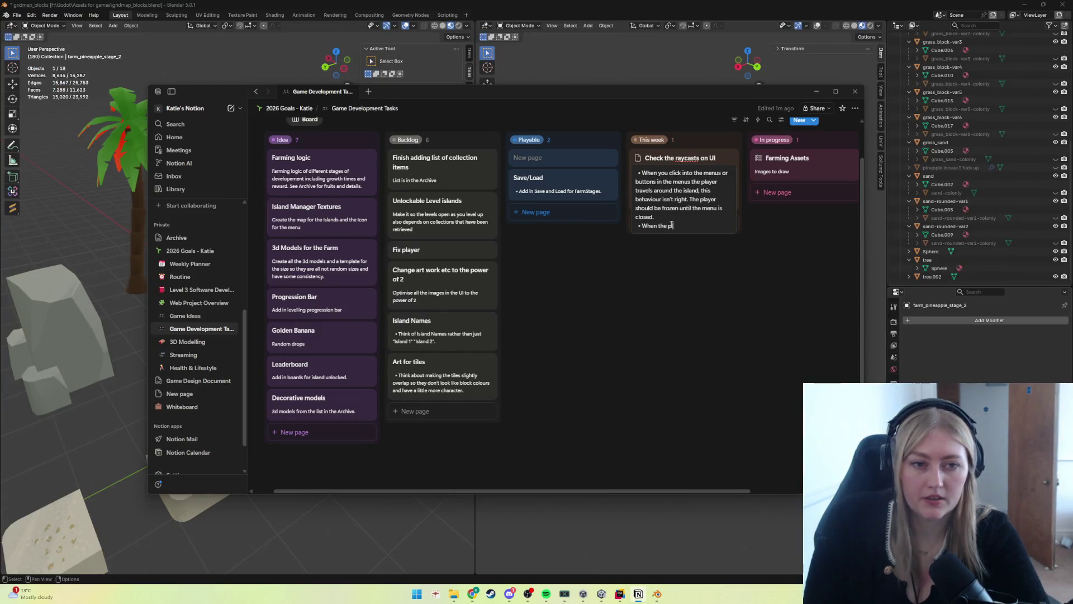
pyautogui.press('BackSpace')
pyautogui.write('an')
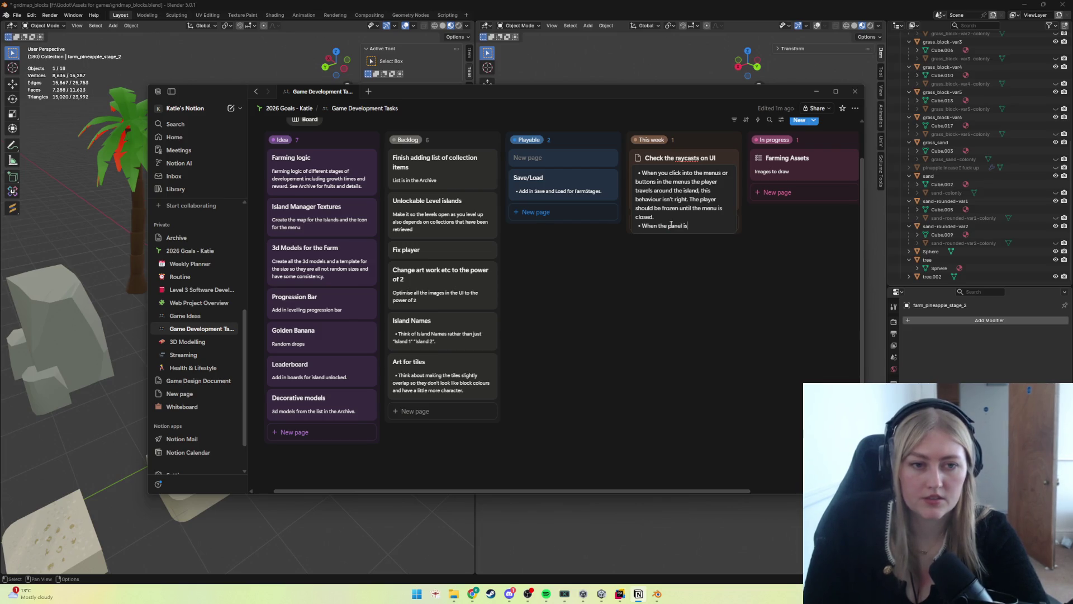
pyautogui.write('el is')
pyautogui.press('BackSpace')
pyautogui.press('BackSpace')
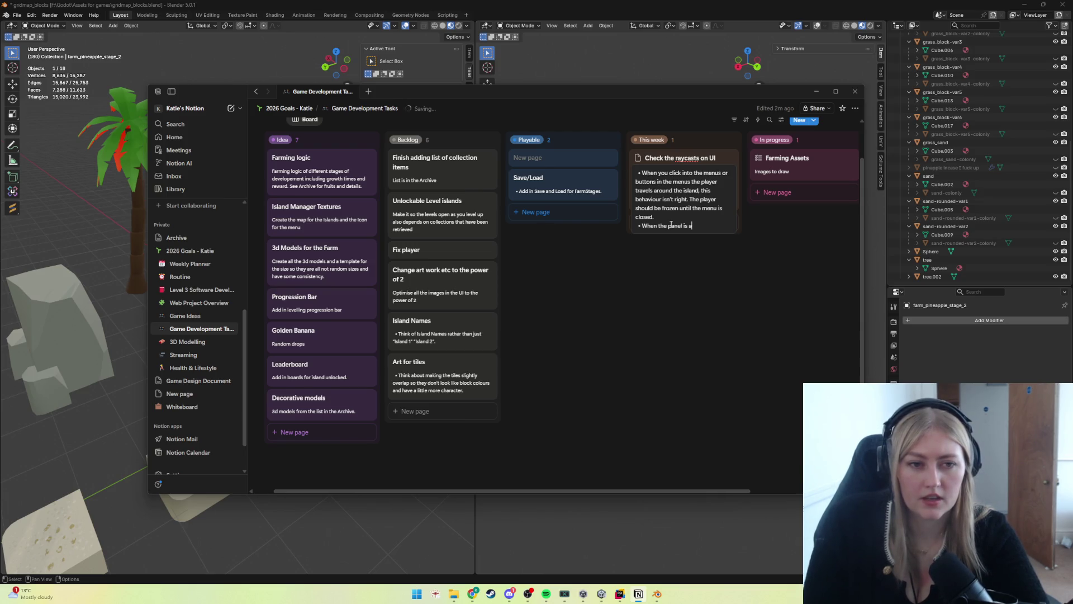
pyautogui.write('other canvas areas (mainIsland) if')
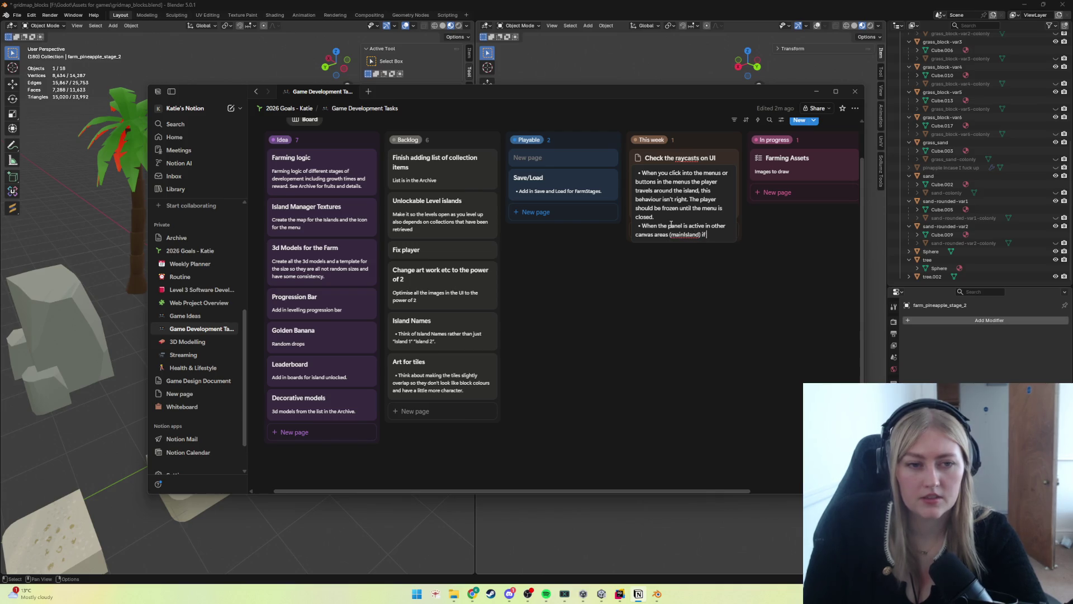
pyautogui.write(' seems to stop the ability to click the')
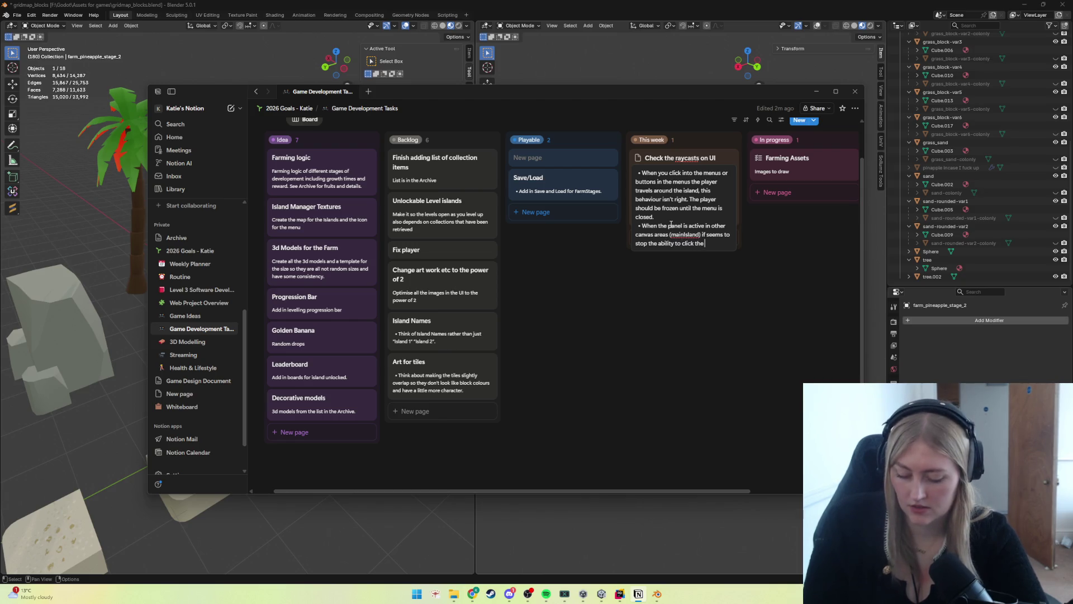
pyautogui.write('button?')
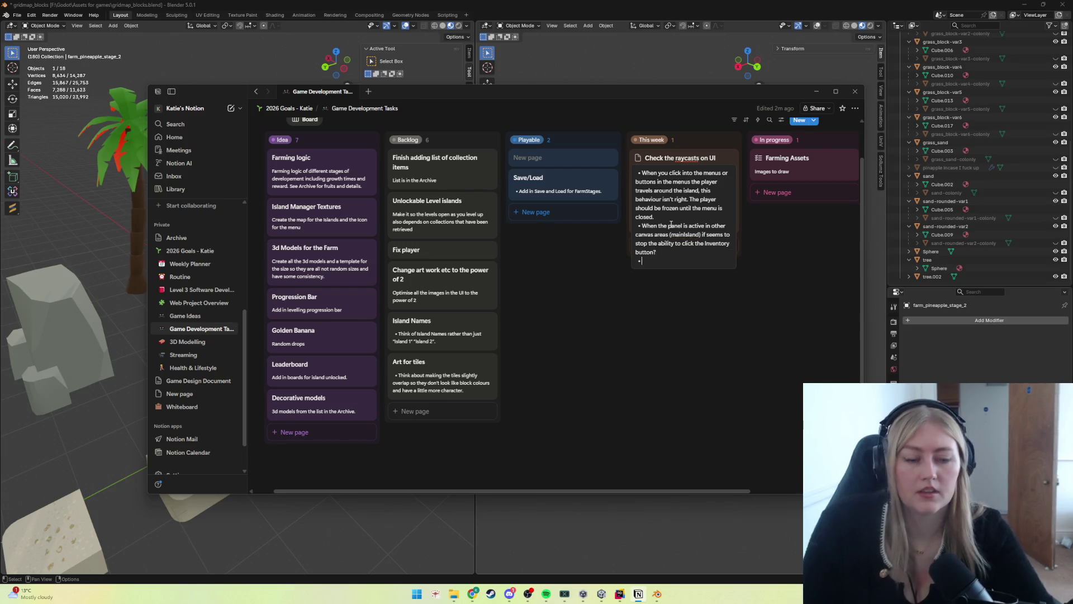
pyautogui.click(531, 376)
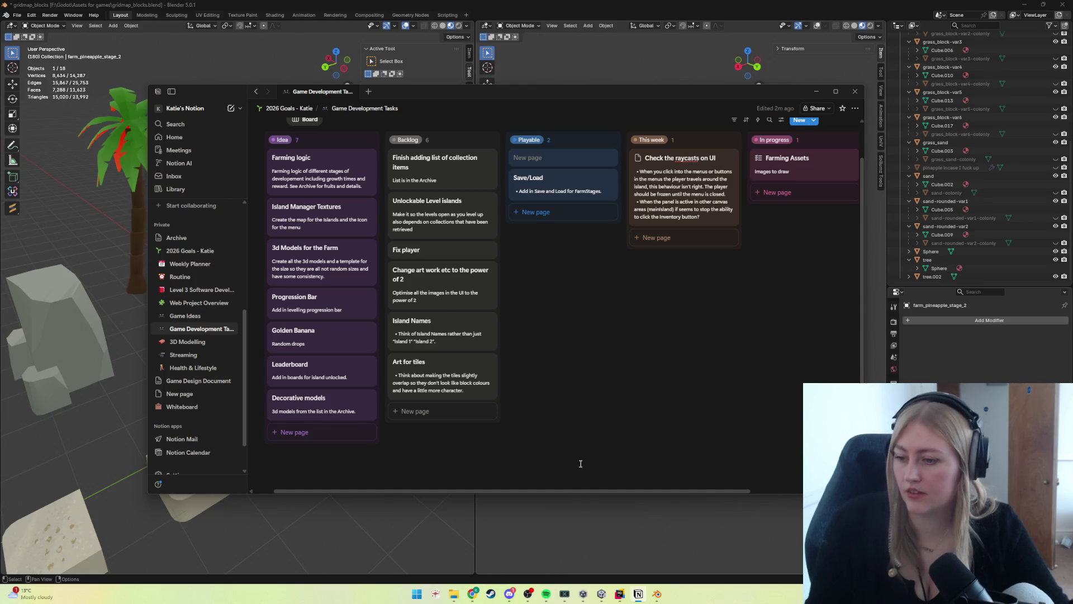
pyautogui.click(815, 90)
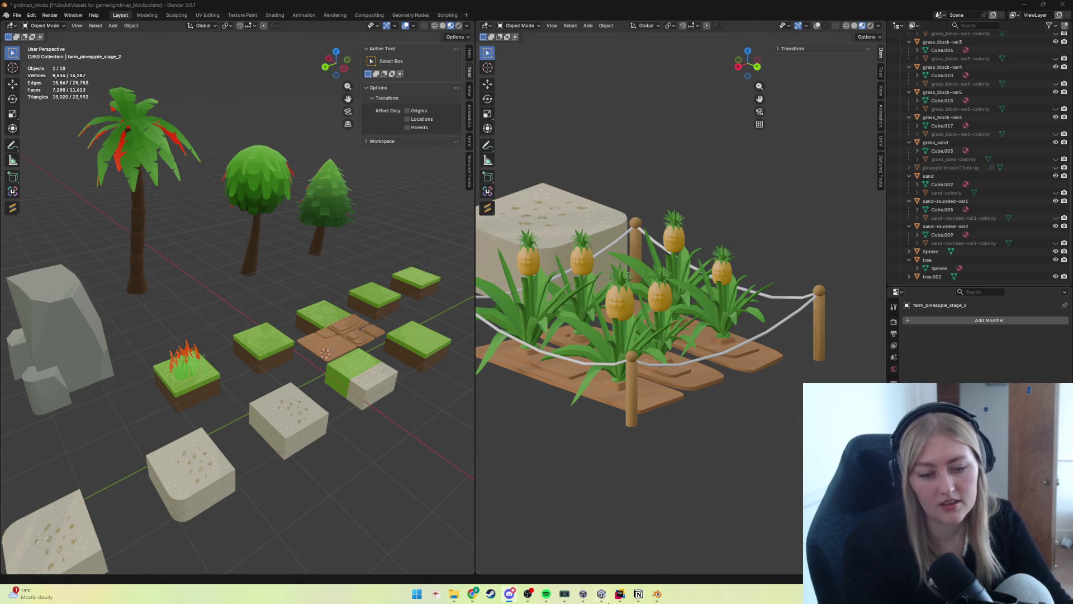
# Step: Return to Unity, inspect ShopButton and SeedSelector, and show the Game view's empty SHOP window
pyautogui.click(601, 594)
pyautogui.scroll(-3, 72, 279)
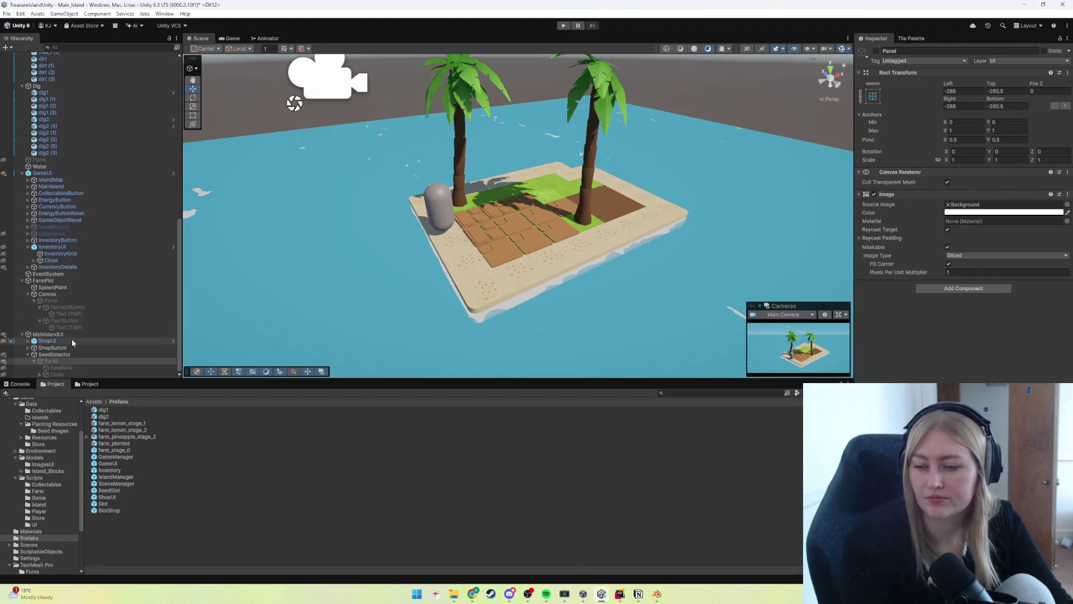
pyautogui.click(52, 347)
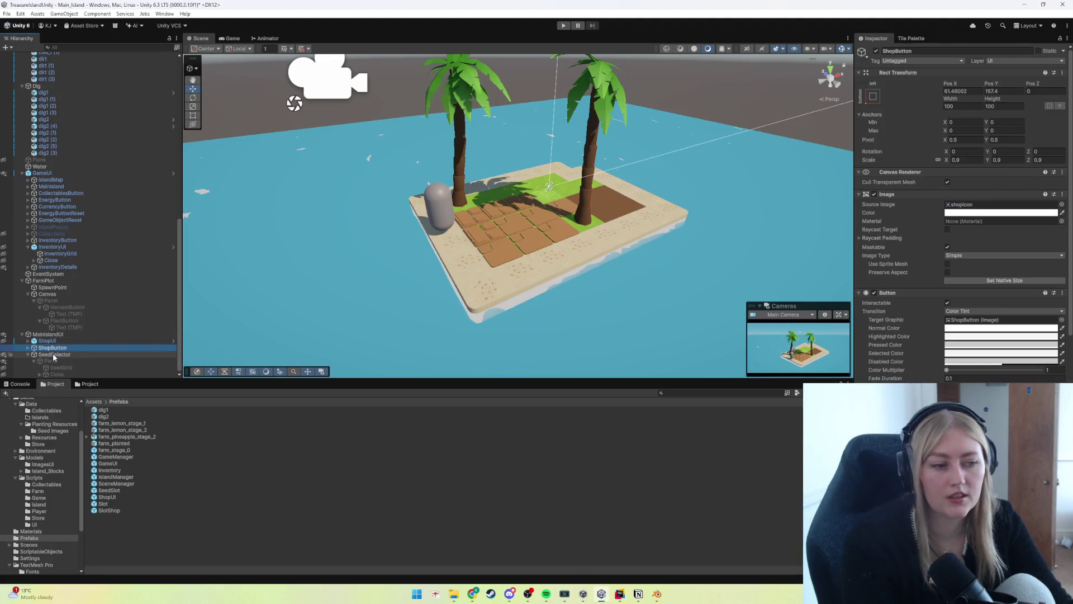
pyautogui.click(53, 355)
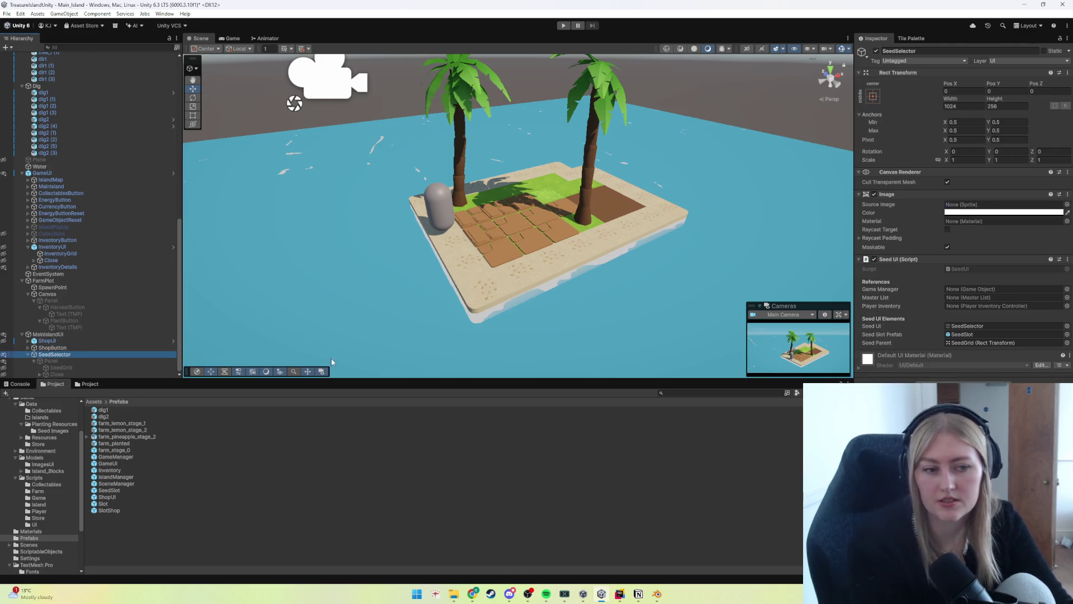
pyautogui.click(231, 38)
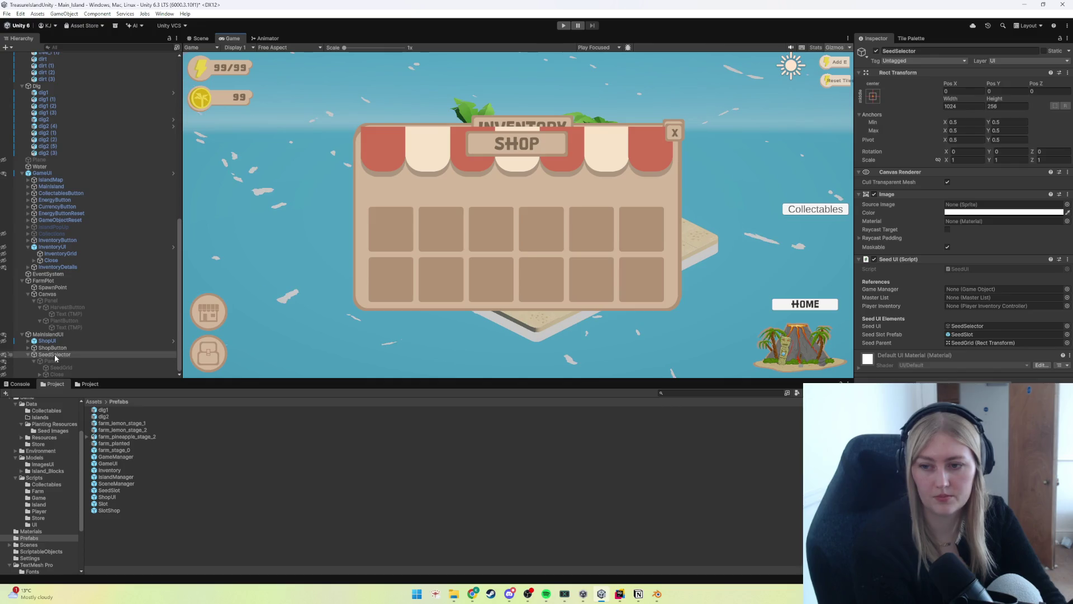
# Step: Select GameManager and shrink its Shop Item List size to 1, keeping only Shop_Lemon_Seed
pyautogui.scroll(10, 81, 218)
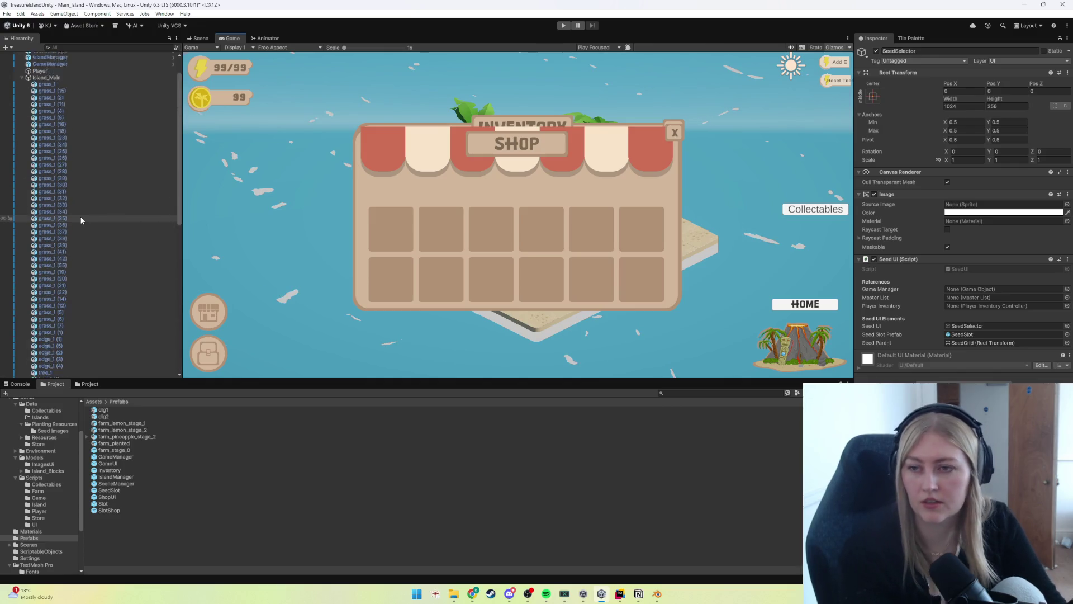
pyautogui.scroll(3, 81, 219)
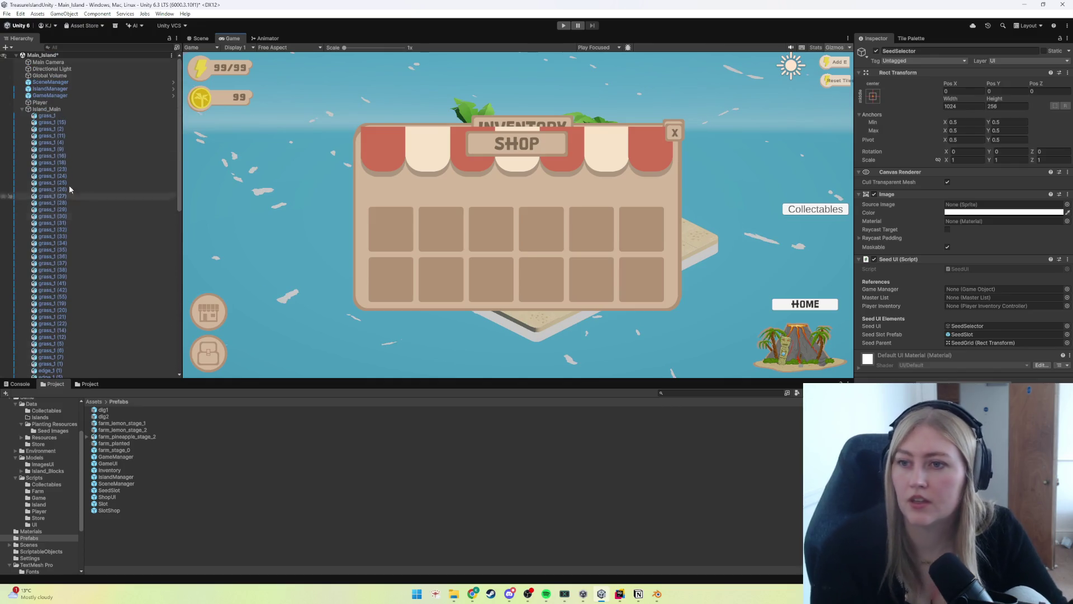
pyautogui.click(49, 96)
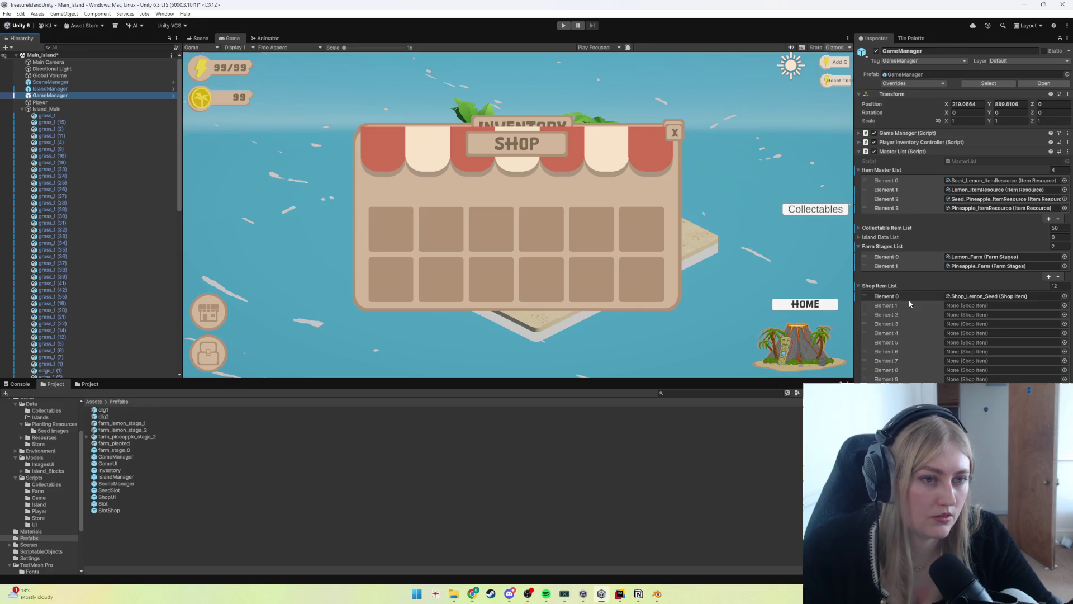
pyautogui.click(891, 246)
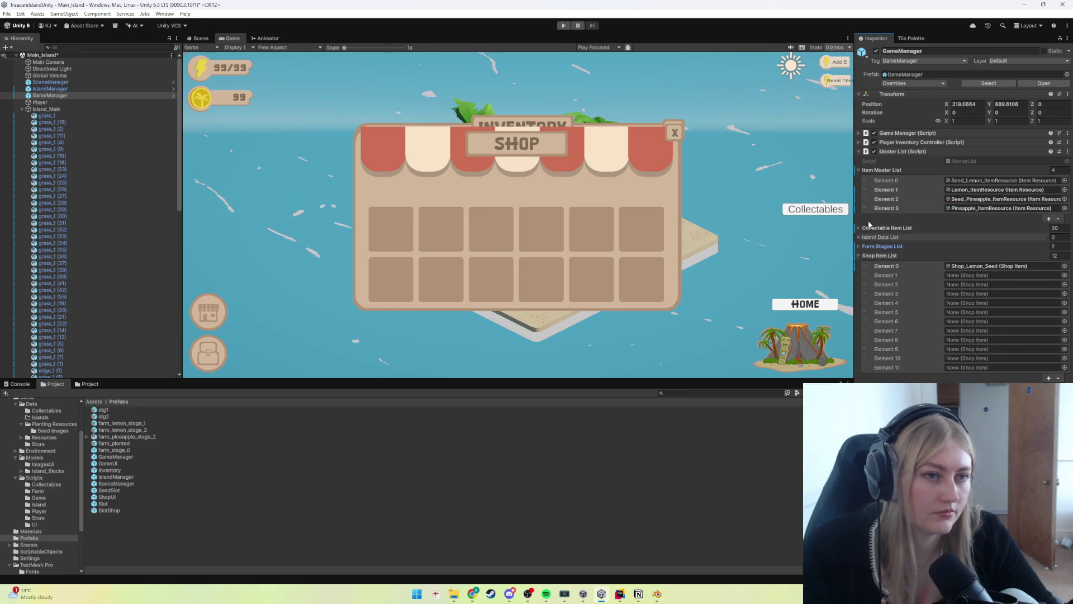
pyautogui.click(861, 143)
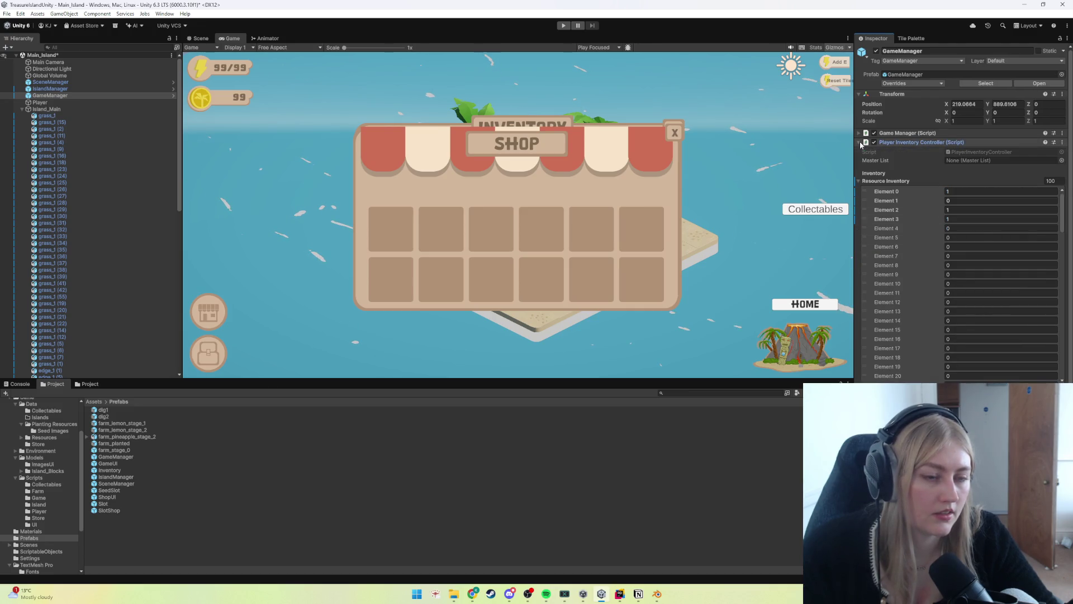
pyautogui.click(860, 142)
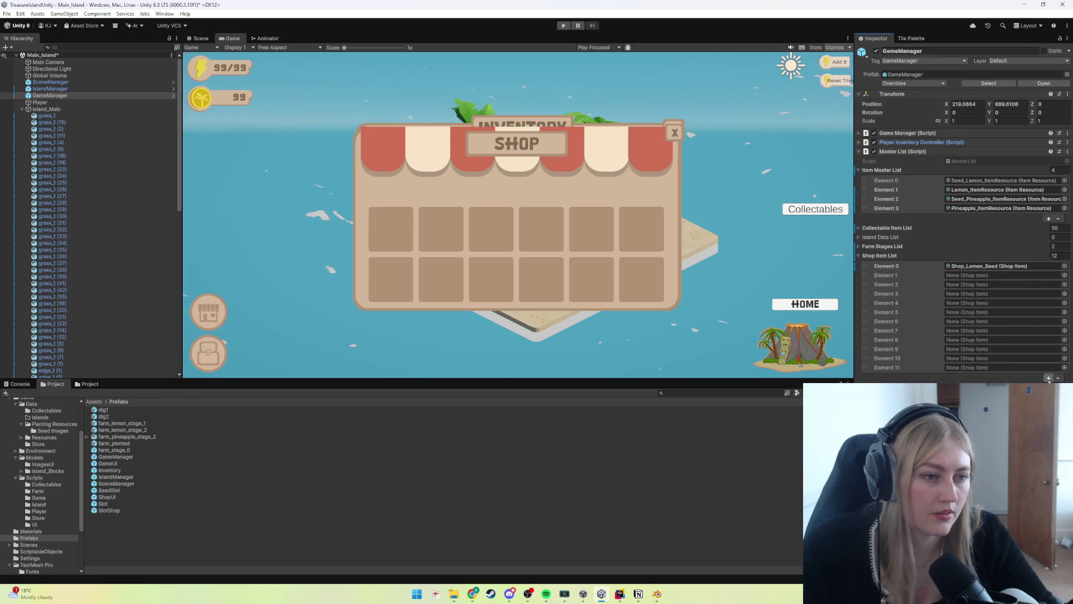
pyautogui.doubleClick(1053, 256)
pyautogui.write('10')
pyautogui.press('Return')
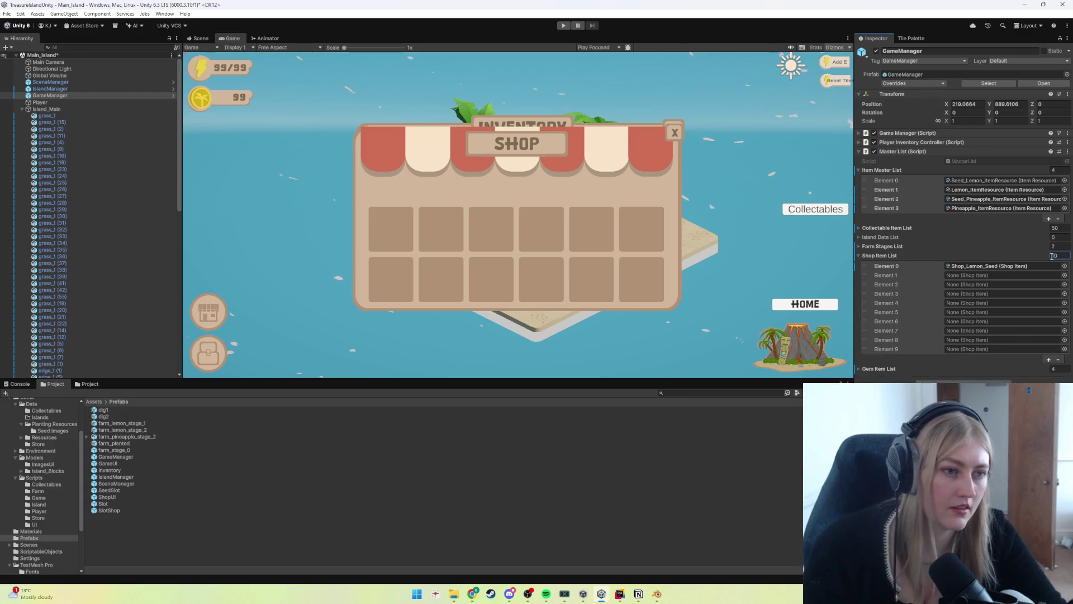
pyautogui.doubleClick(1053, 256)
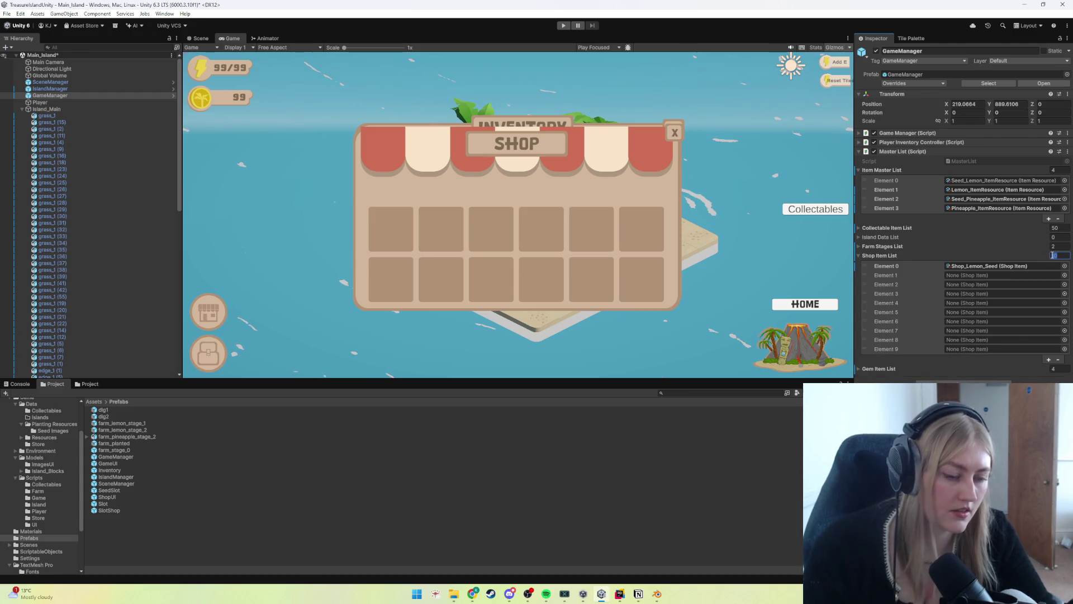
pyautogui.write('1')
pyautogui.press('Return')
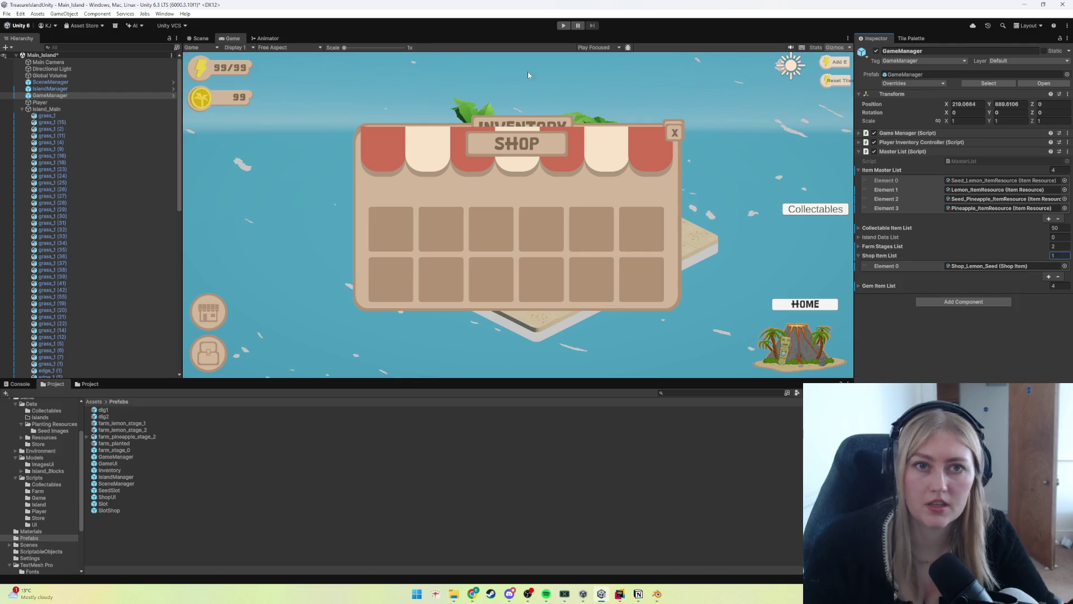
# Step: Playtest buying the lemon seed for 10 coins in the shop, then stop the game
pyautogui.click(564, 25)
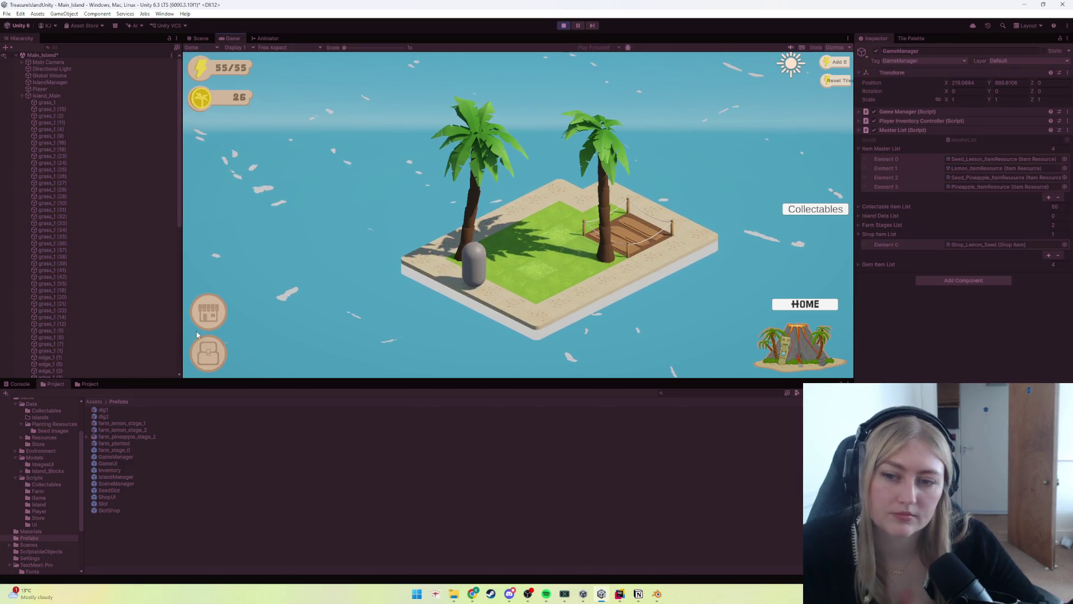
pyautogui.click(212, 315)
pyautogui.click(377, 248)
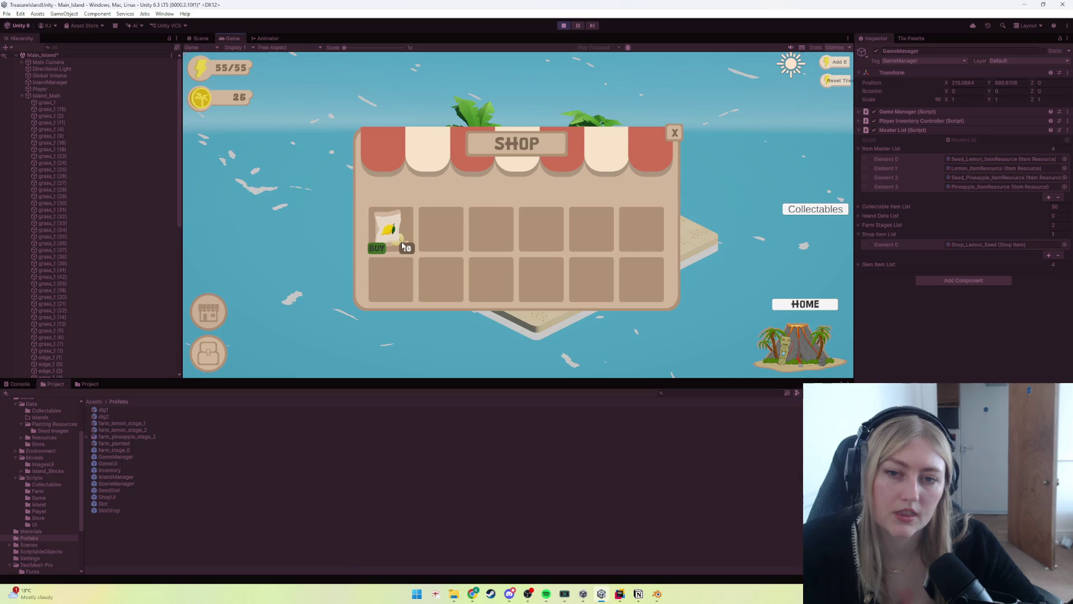
pyautogui.click(675, 133)
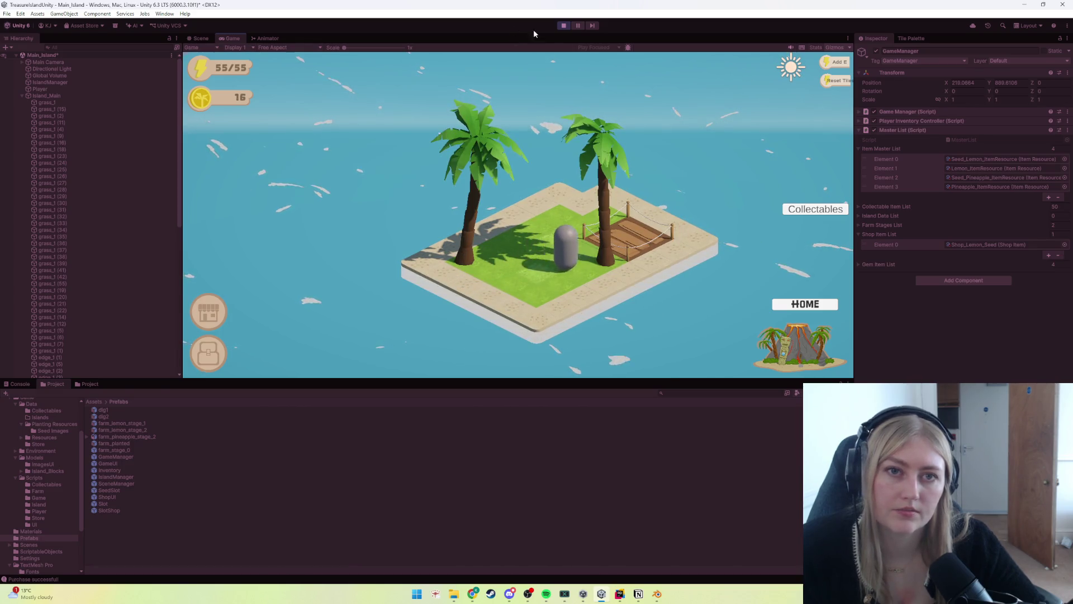
pyautogui.click(564, 25)
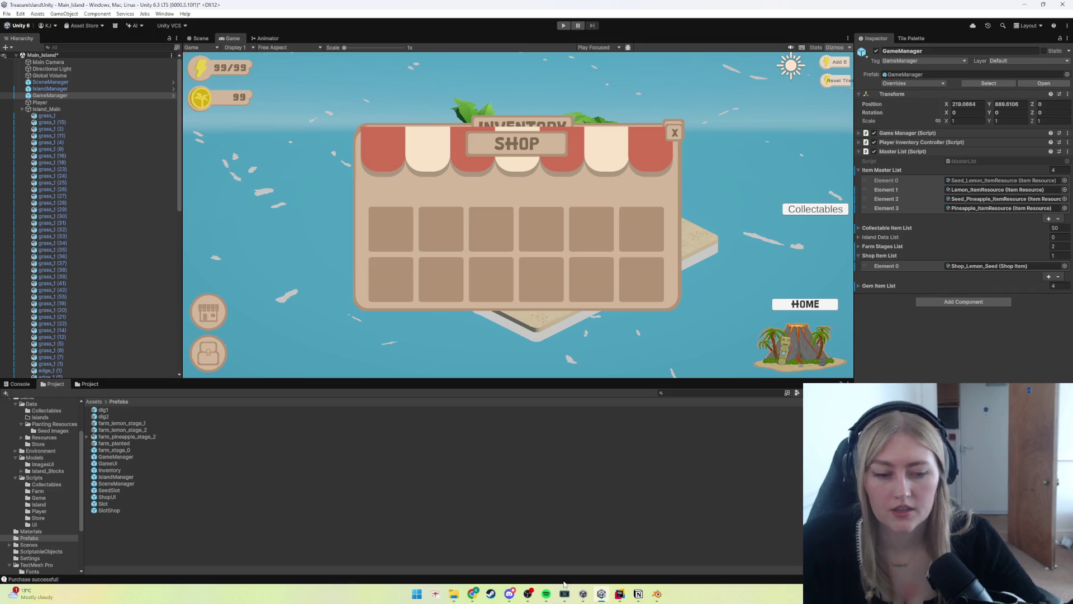
# Step: Switch to Rider and open GameManager.cs, scrolling through its save and load code
pyautogui.moveTo(582, 597)
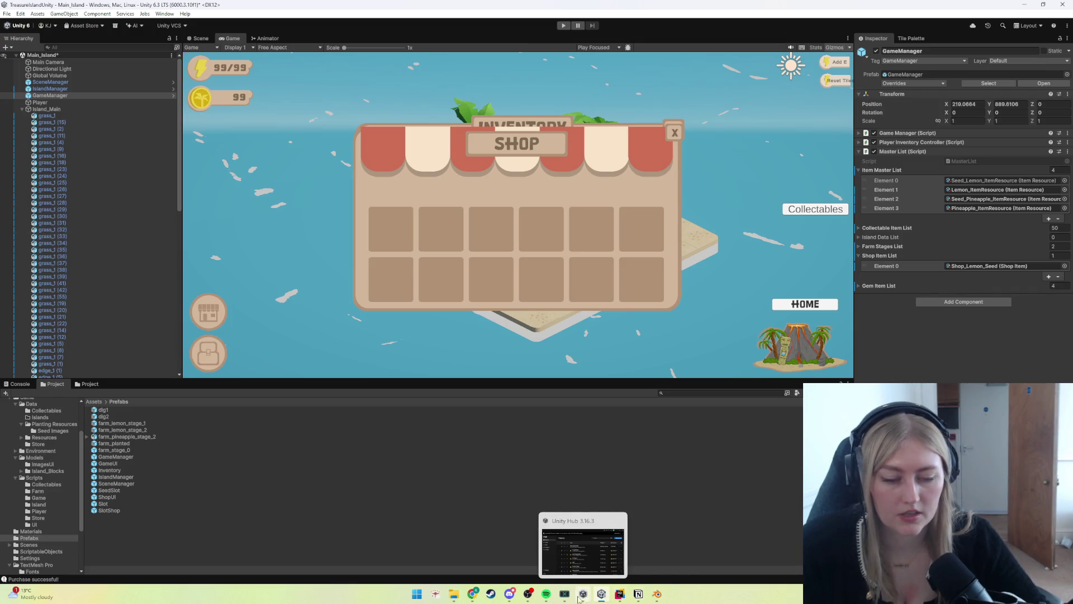
pyautogui.click(620, 593)
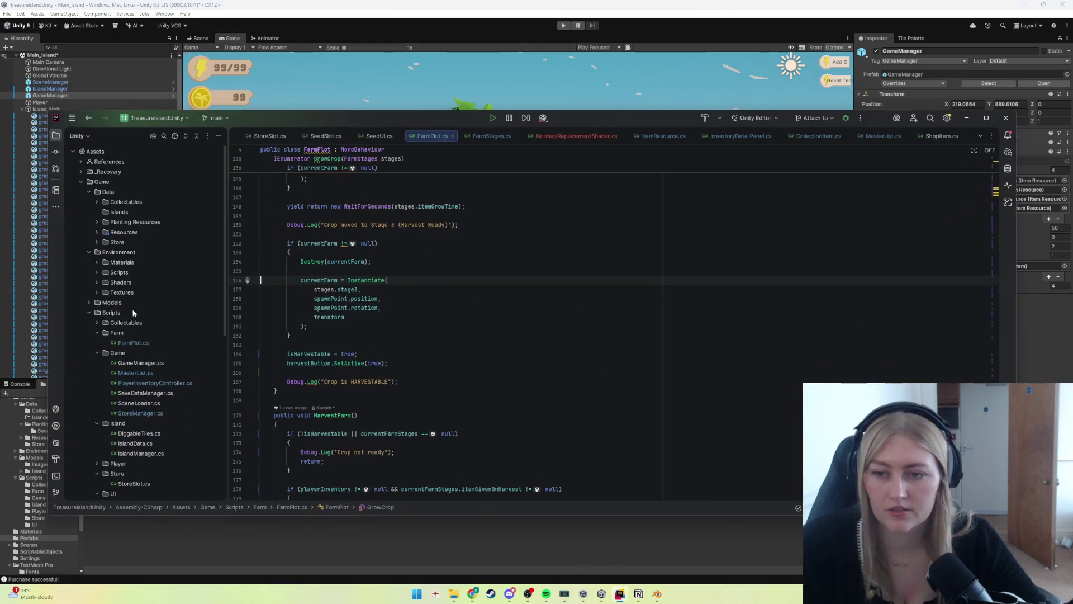
pyautogui.scroll(-3, 131, 321)
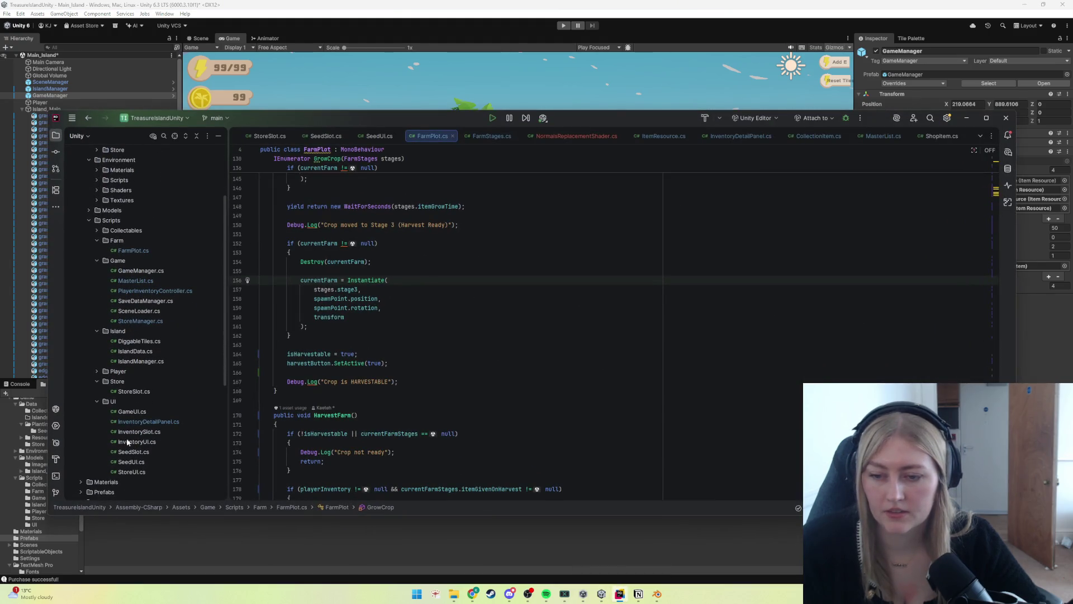
pyautogui.scroll(-1, 128, 450)
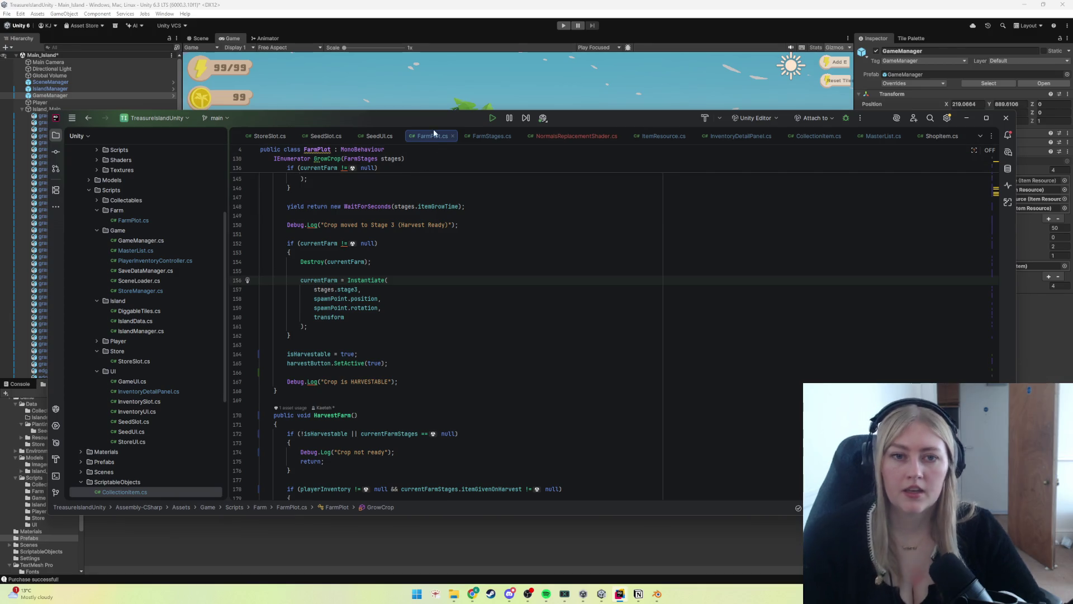
pyautogui.scroll(-1, 458, 137)
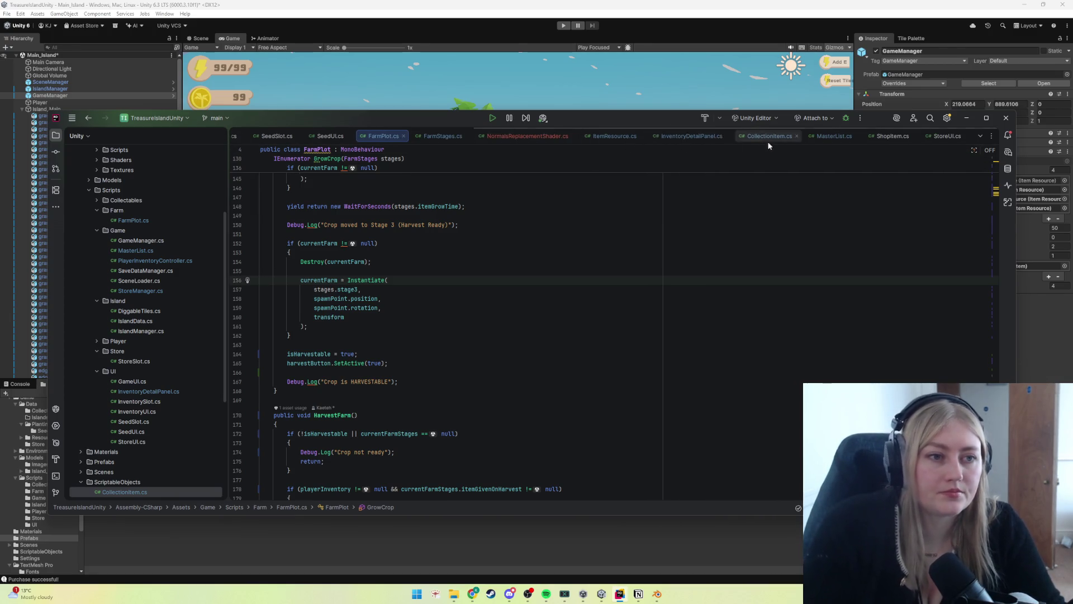
pyautogui.scroll(4, 467, 142)
pyautogui.scroll(2, 471, 140)
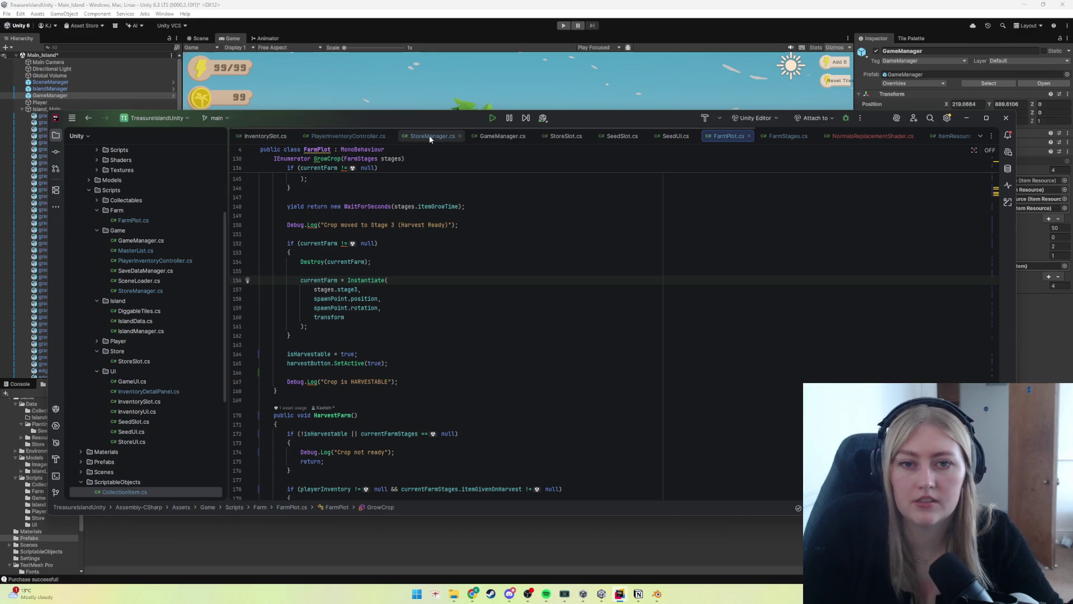
pyautogui.click(471, 137)
pyautogui.scroll(-20, 376, 404)
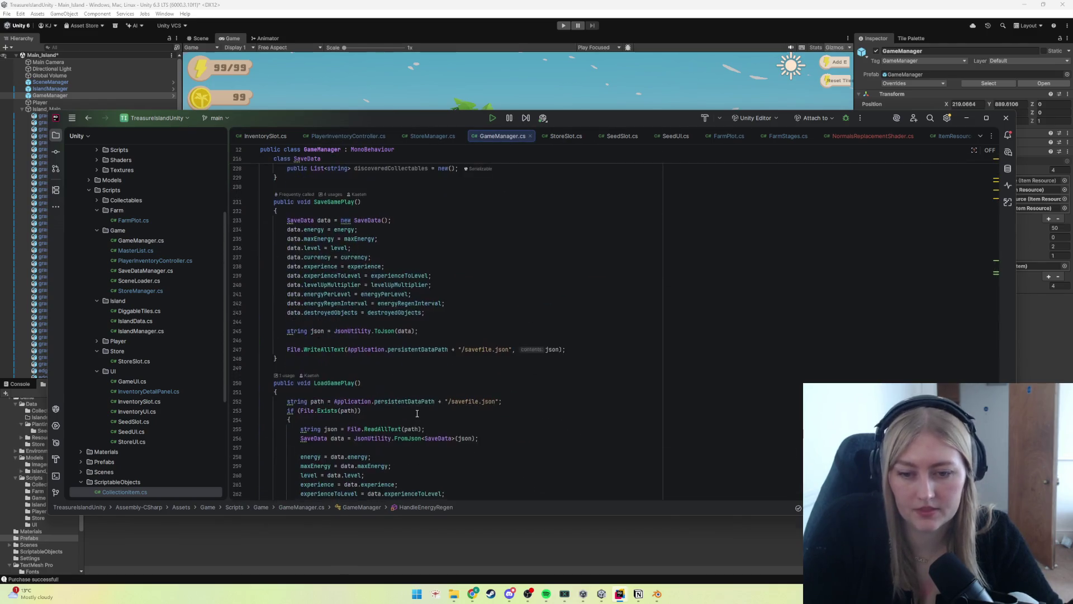
pyautogui.scroll(-3, 418, 412)
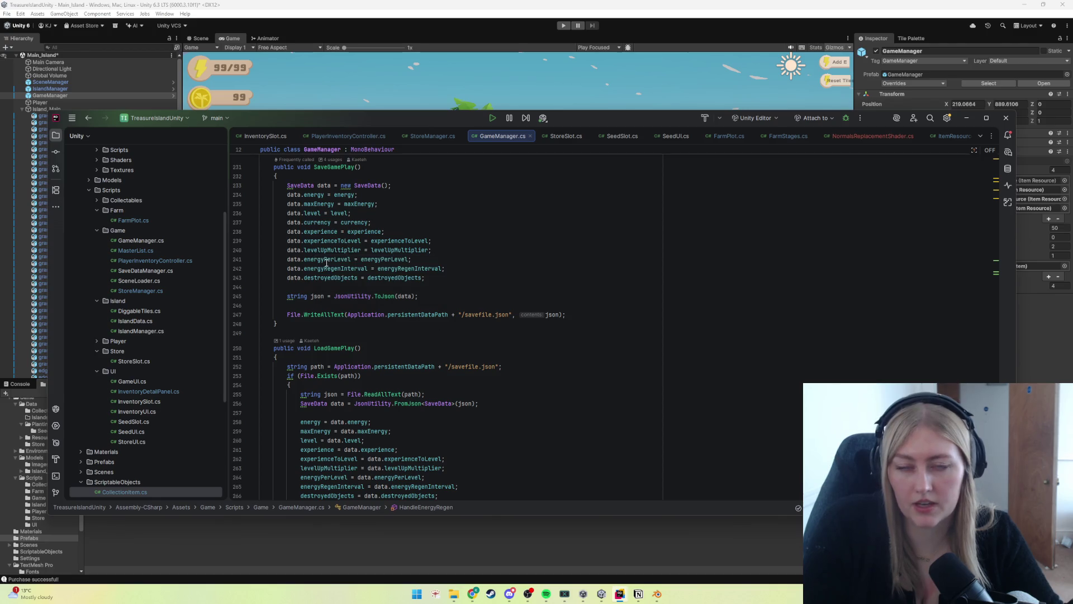
# Step: Read the unused-field warning on discoveredCollectables in SaveData and select that line
pyautogui.hotkey('alt', 'Tab')
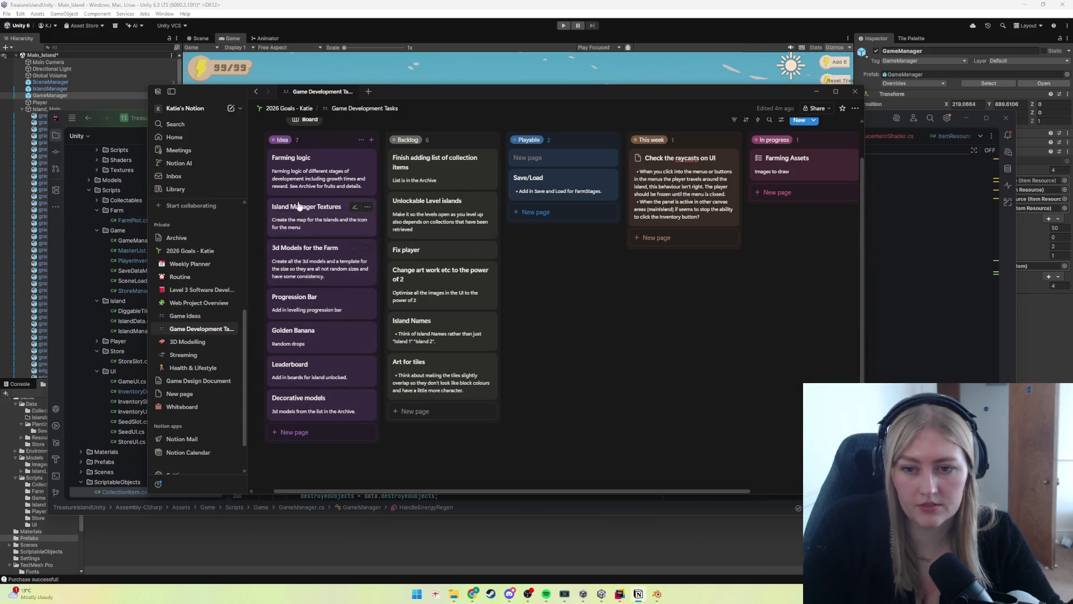
pyautogui.click(816, 92)
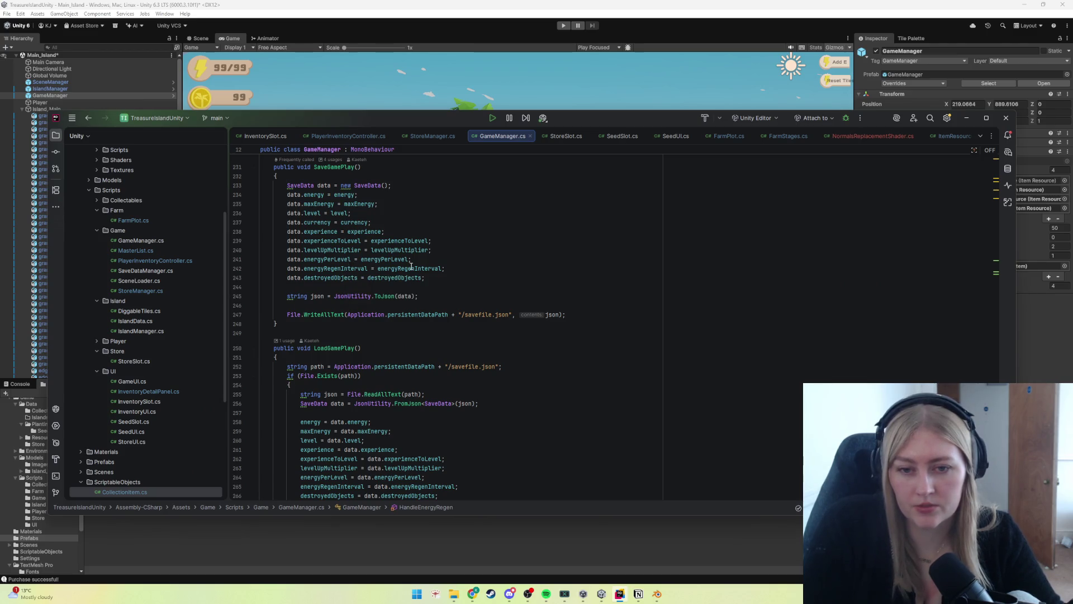
pyautogui.scroll(-1, 346, 279)
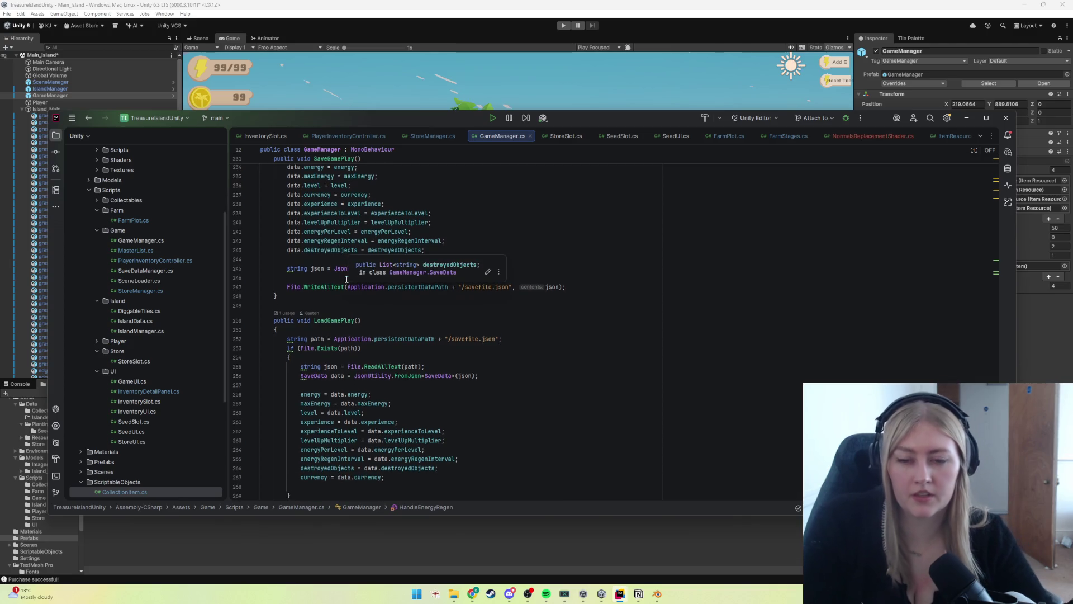
pyautogui.moveTo(339, 270)
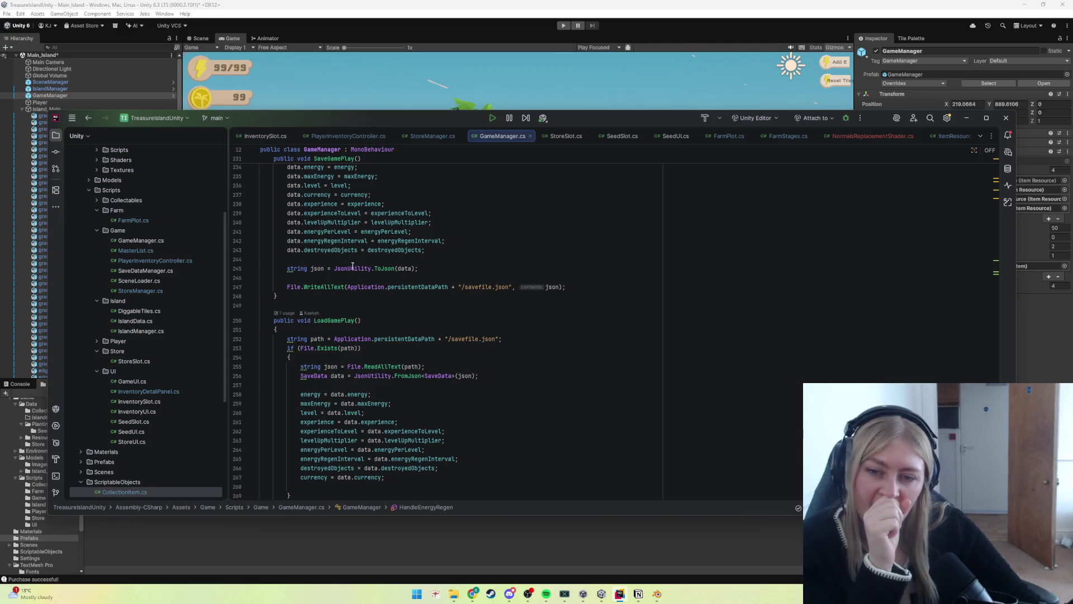
pyautogui.scroll(-1, 353, 266)
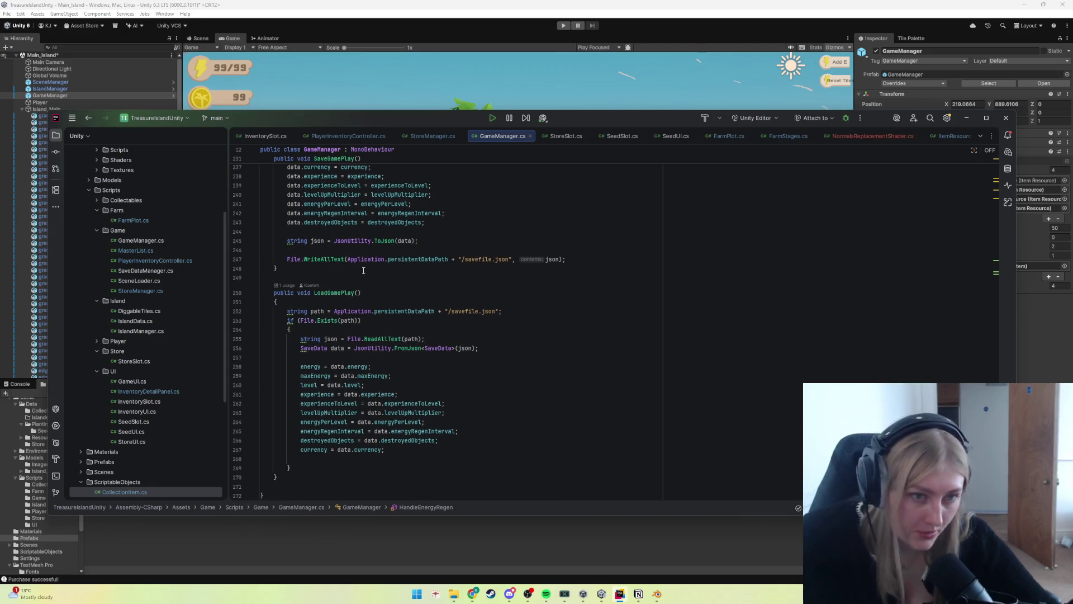
pyautogui.scroll(4, 364, 271)
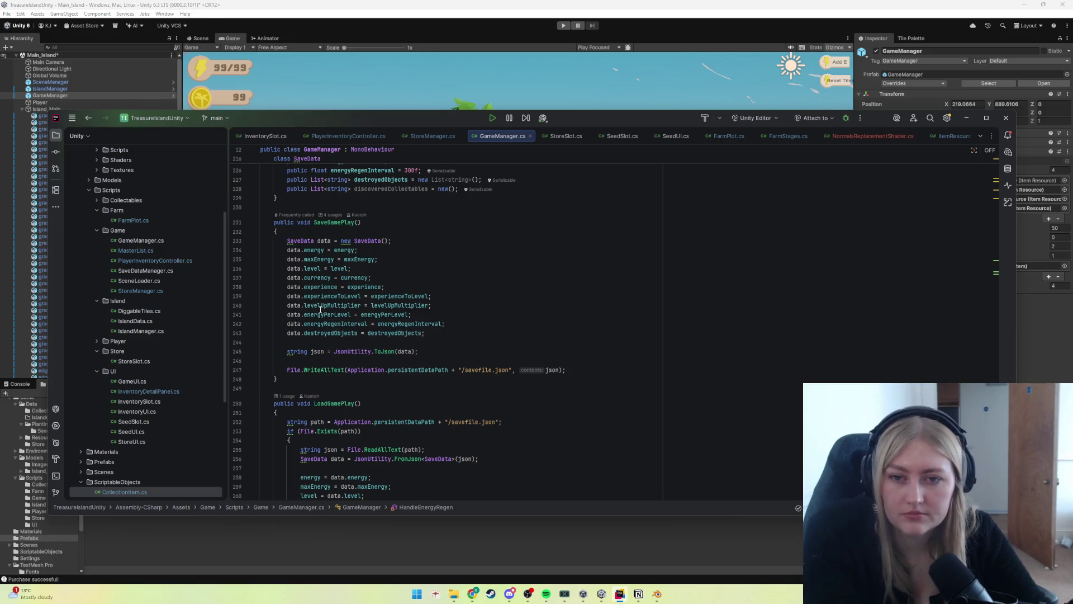
pyautogui.scroll(4, 335, 294)
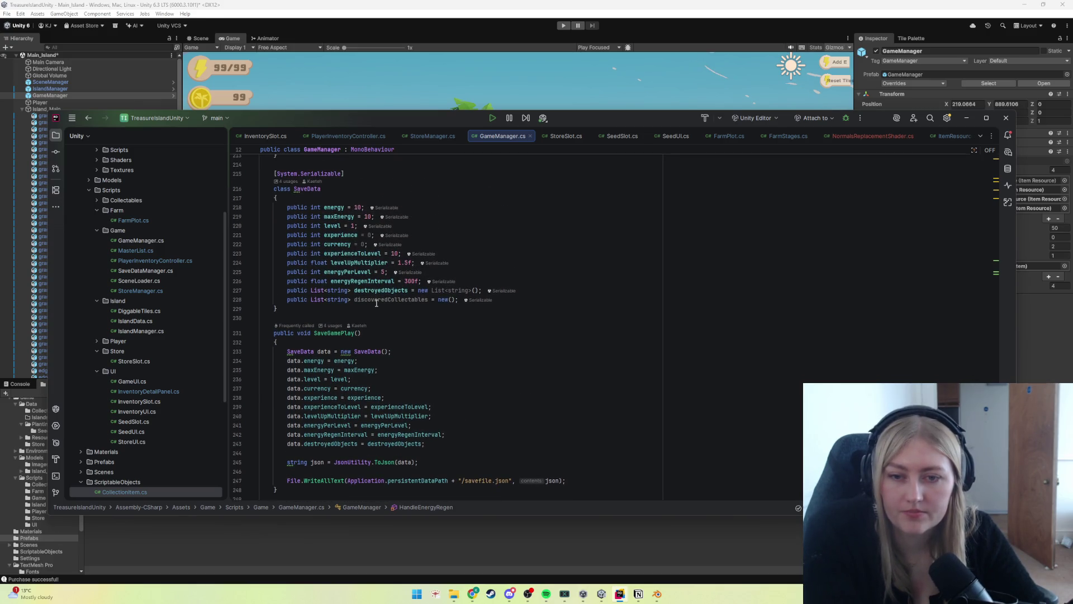
pyautogui.moveTo(376, 302)
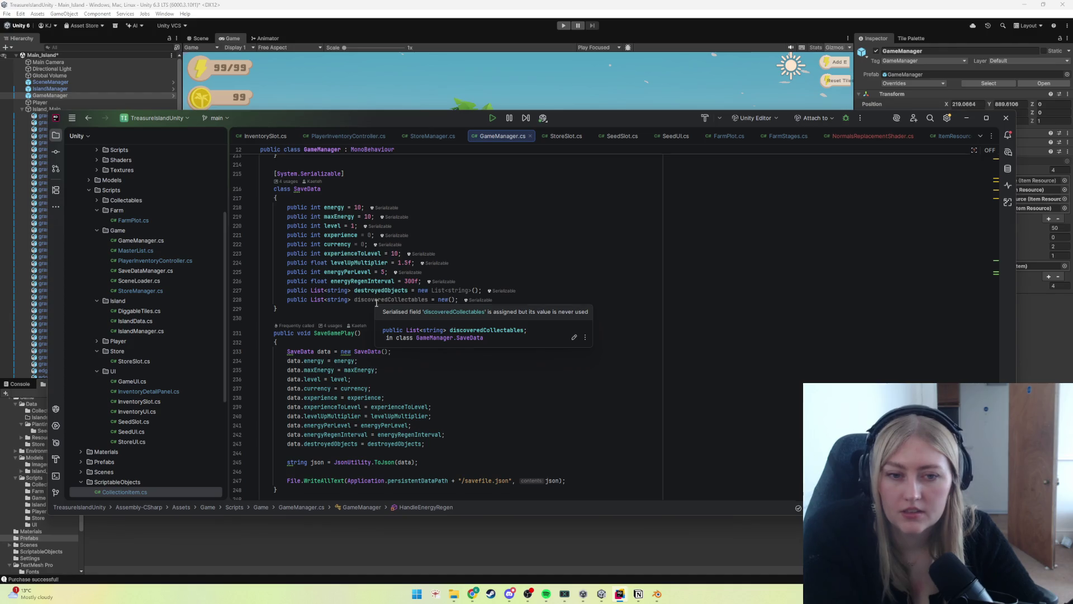
pyautogui.moveTo(458, 300); pyautogui.dragTo(230, 301)
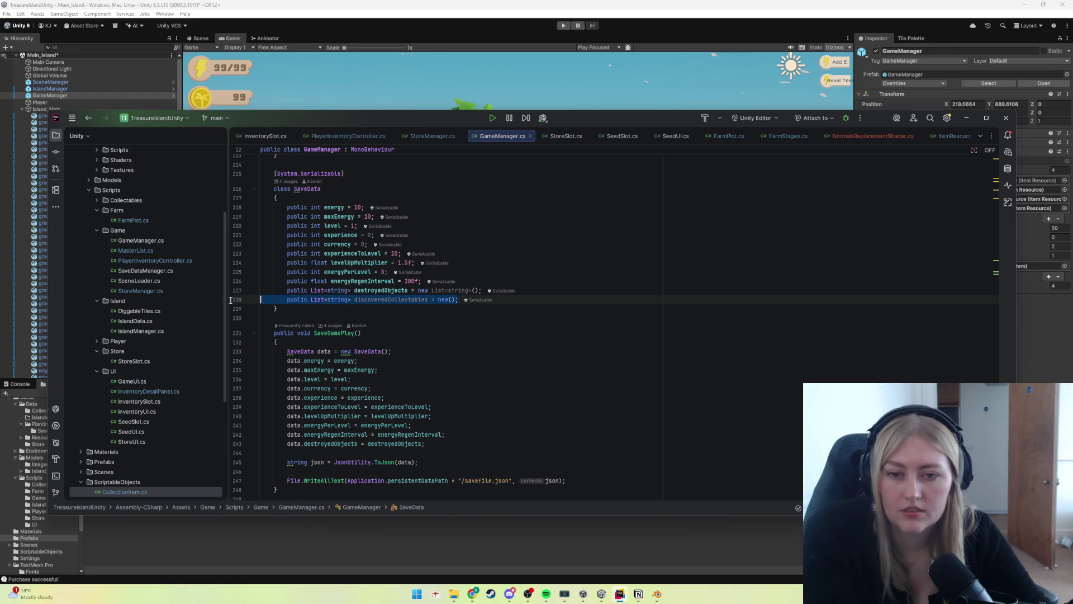
# Step: Delete the discoveredCollectables line so destroyedObjects becomes SaveData's last field, then review the file
pyautogui.press('Delete')
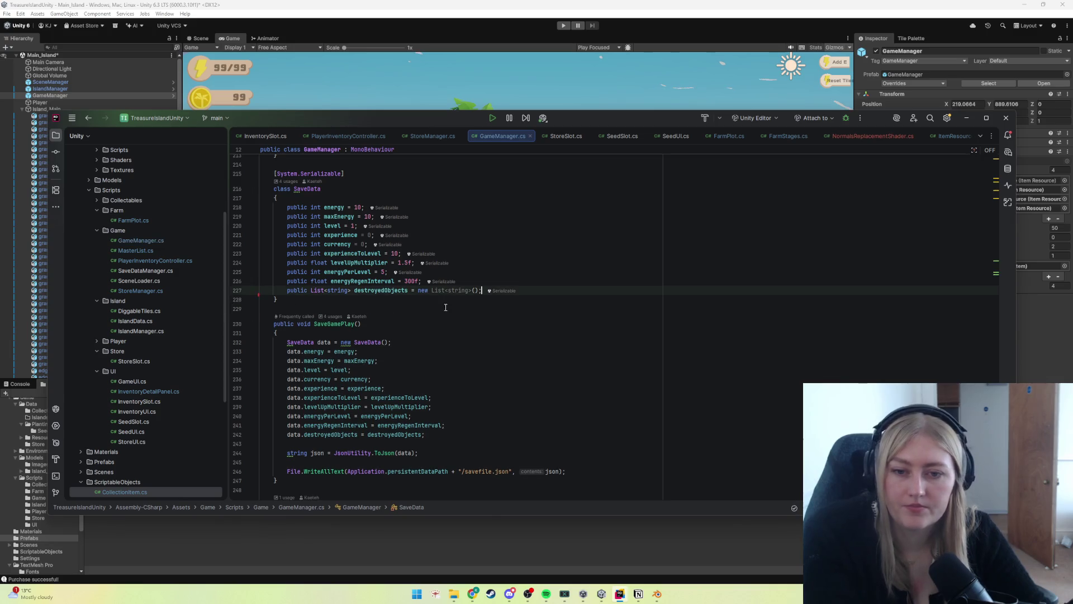
pyautogui.scroll(10, 397, 387)
pyautogui.scroll(-7, 297, 246)
pyautogui.moveTo(297, 246)
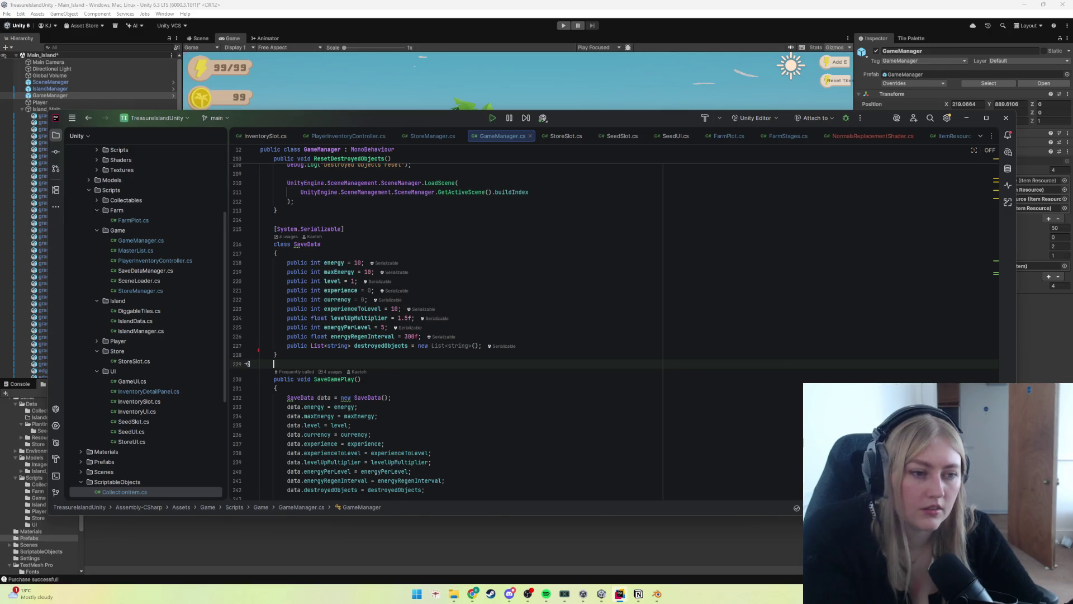
pyautogui.moveTo(997, 408); pyautogui.dragTo(997, 191)
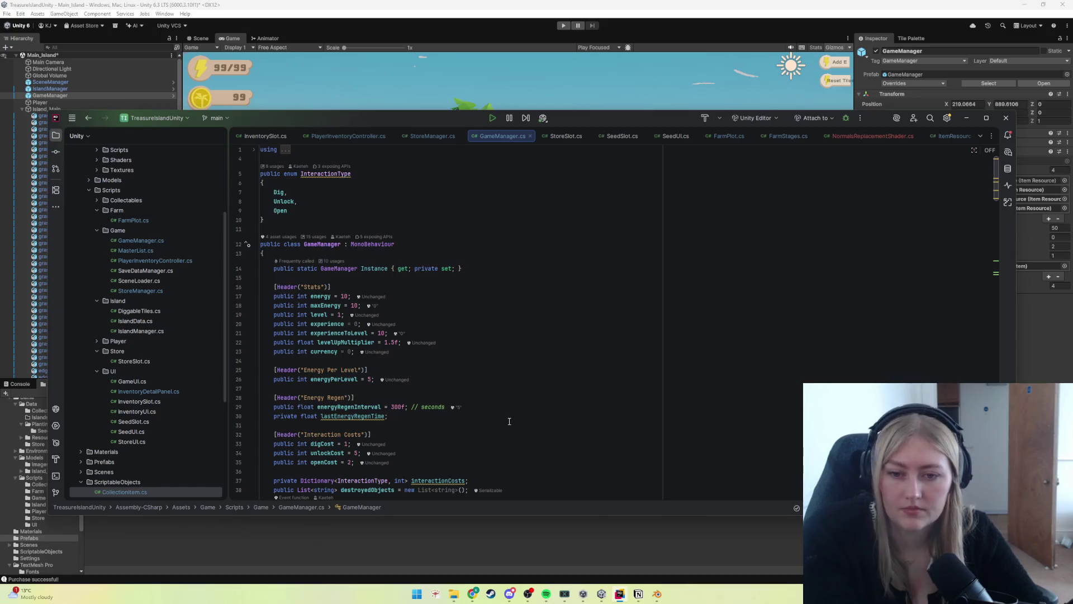
pyautogui.scroll(-2, 488, 412)
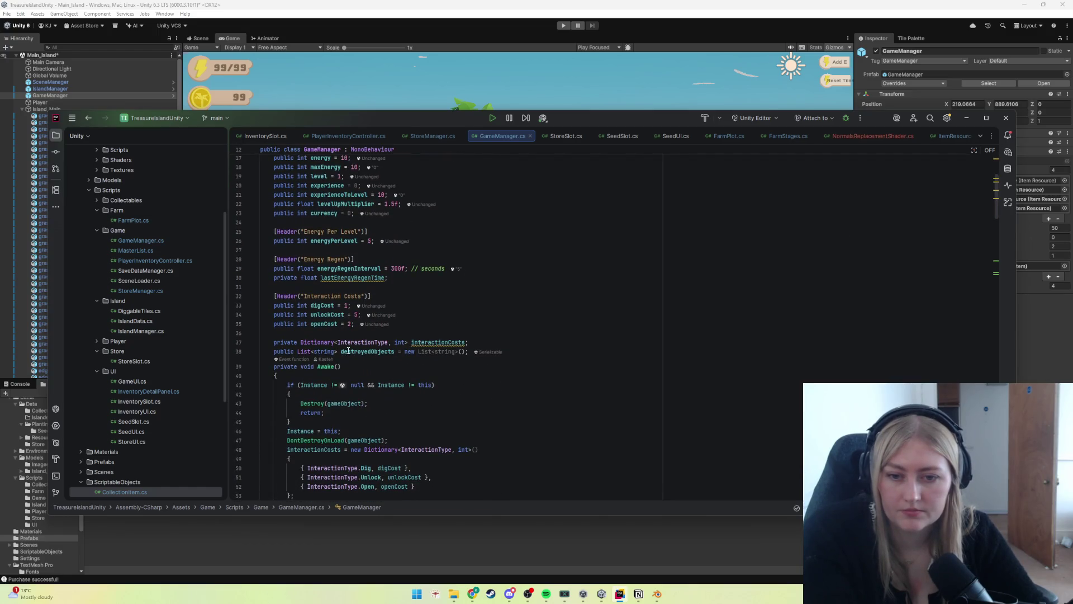
pyautogui.moveTo(366, 344)
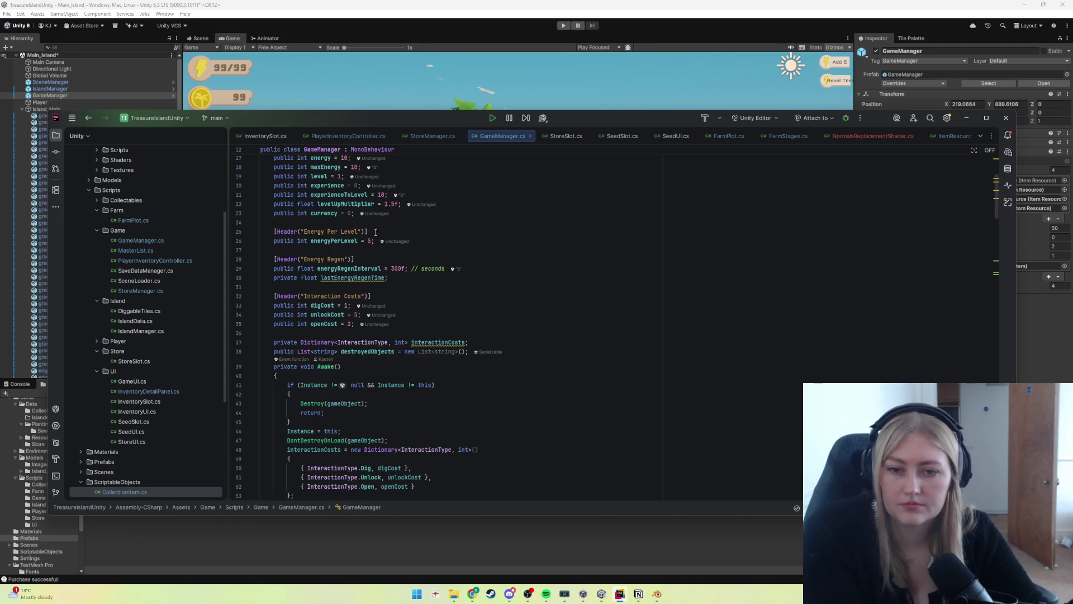
# Step: Review the TryBuy code in StoreManager.cs, then minimize Rider to reveal Unity
pyautogui.click(436, 136)
pyautogui.scroll(-3, 405, 361)
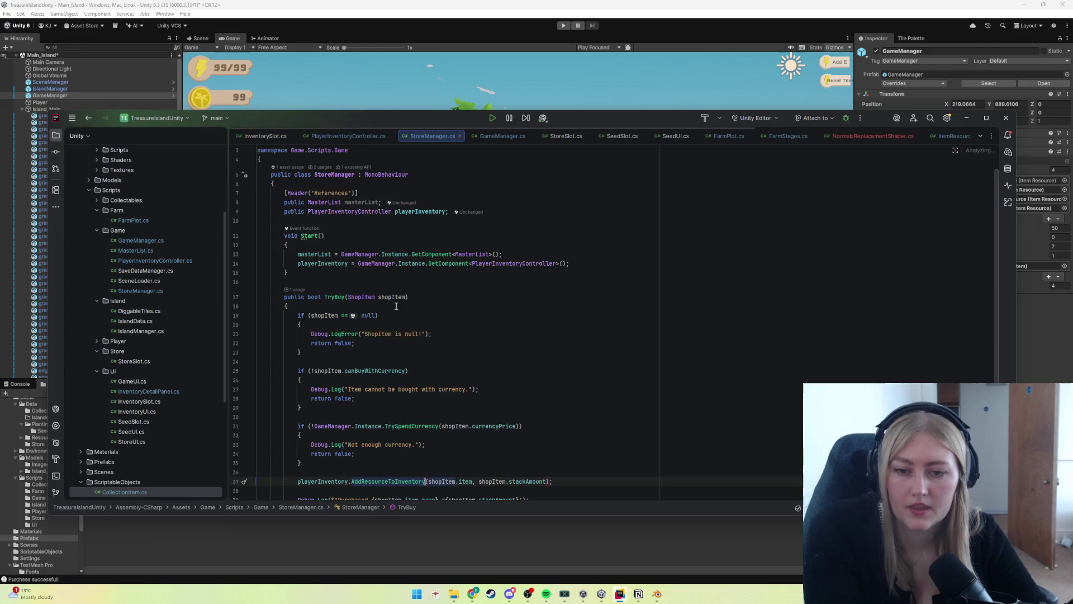
pyautogui.scroll(1, 782, 176)
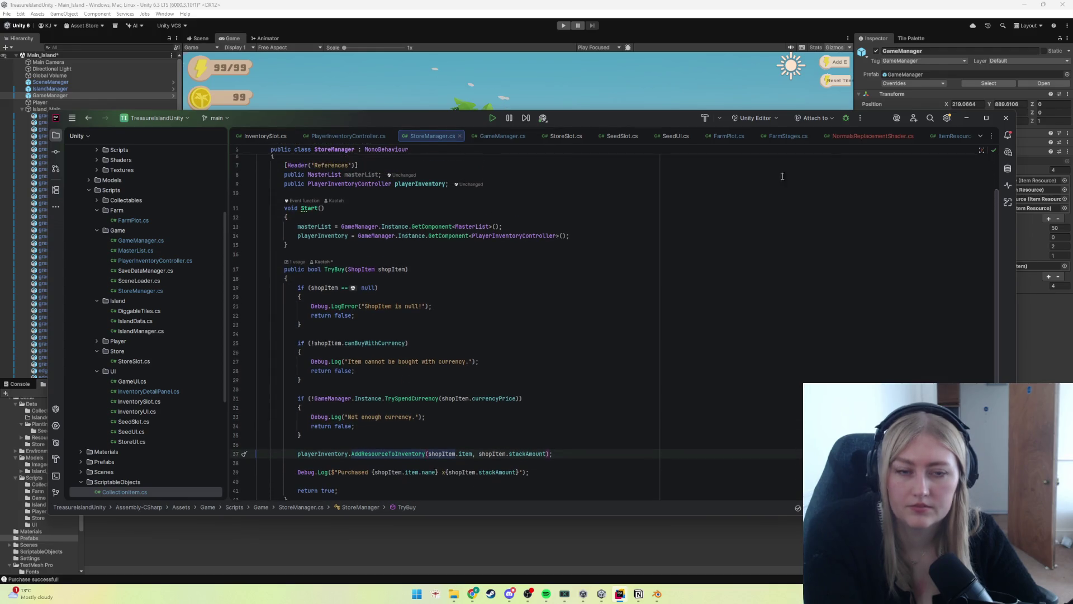
pyautogui.click(966, 118)
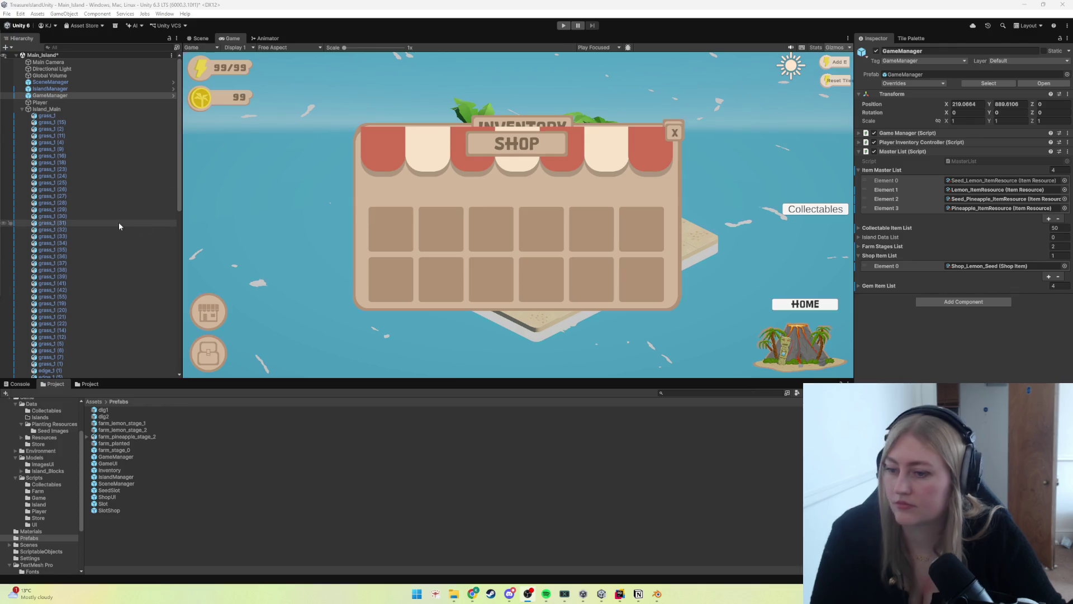
# Step: Open the Planting Resources folder in the Project window, then bring up the Notion task board
pyautogui.scroll(-5, 113, 259)
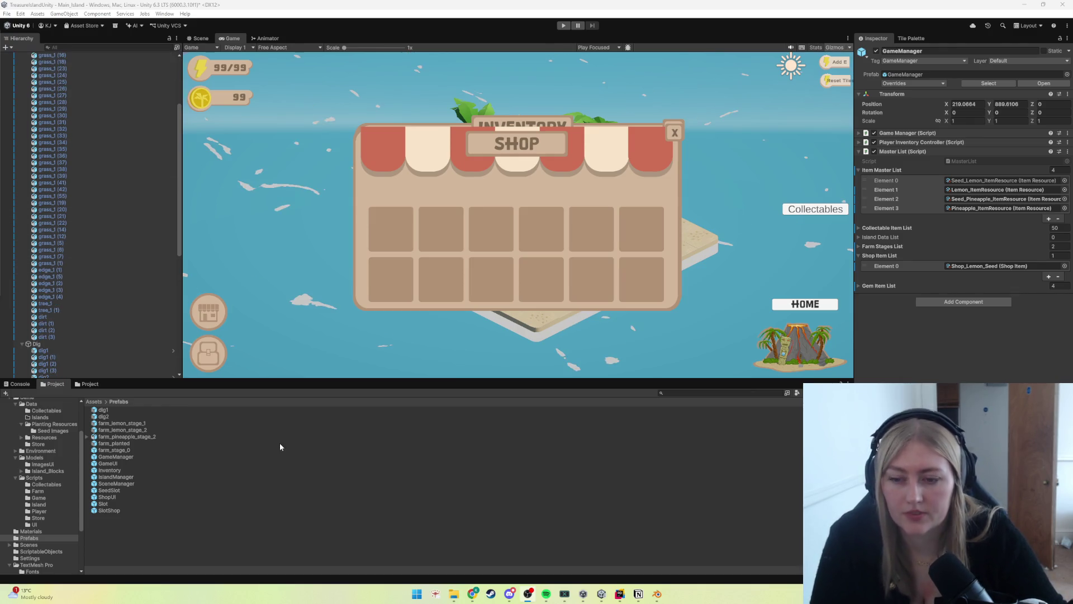
pyautogui.click(53, 423)
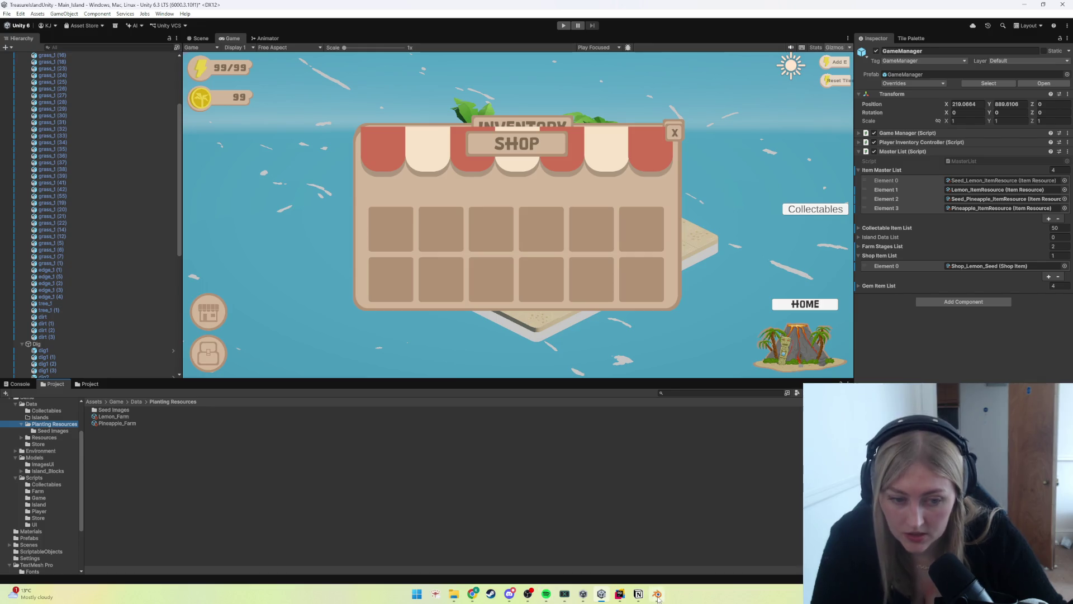
pyautogui.click(638, 593)
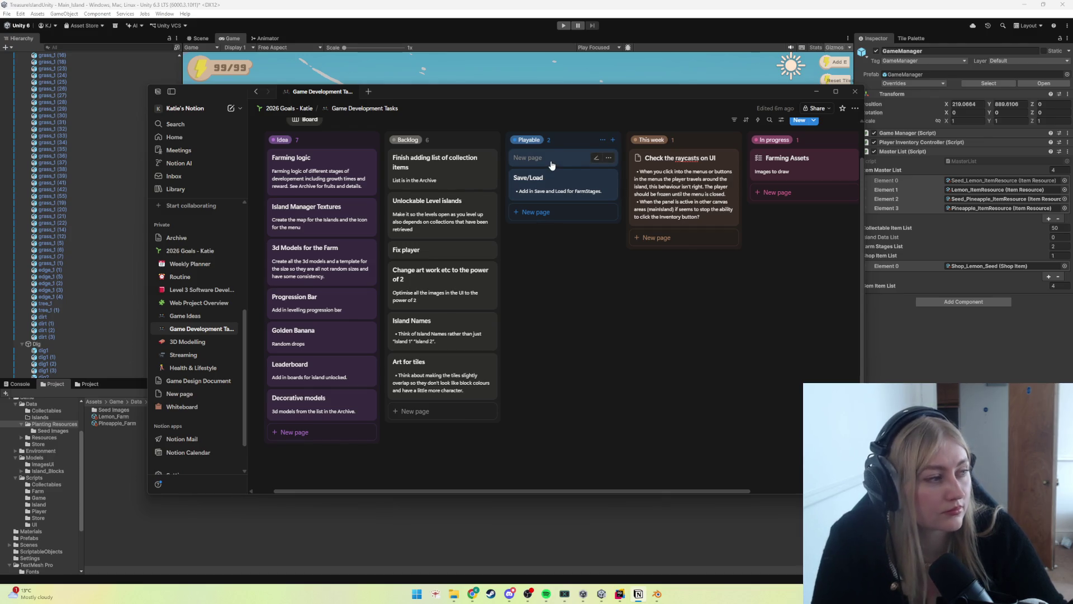
# Step: Scroll the task board across to its Done column, then Alt+Tab back to Unity
pyautogui.scroll(2, 587, 173)
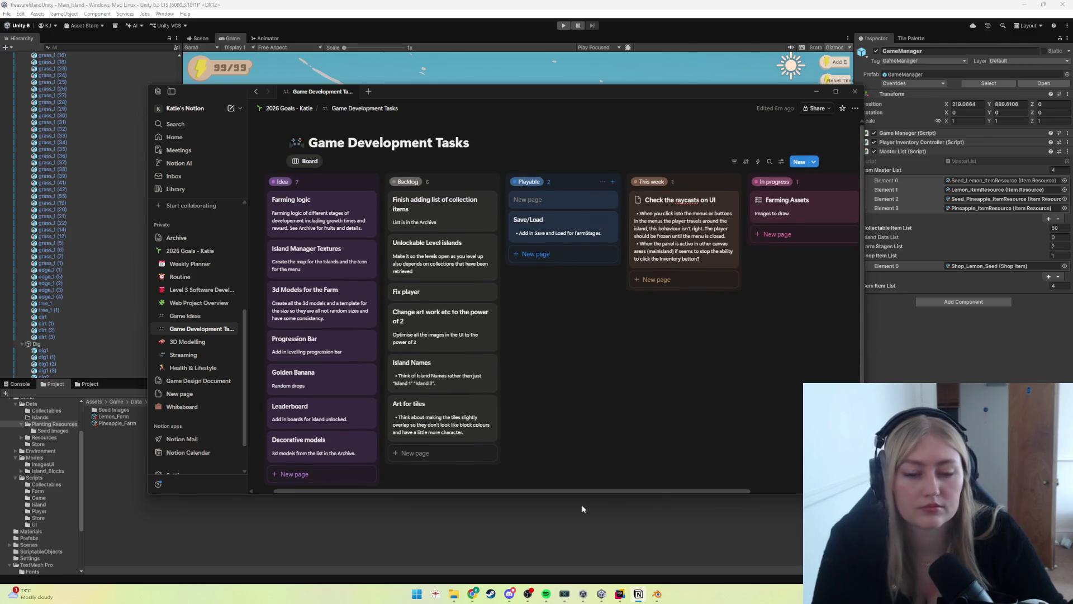
pyautogui.moveTo(565, 491); pyautogui.dragTo(694, 489)
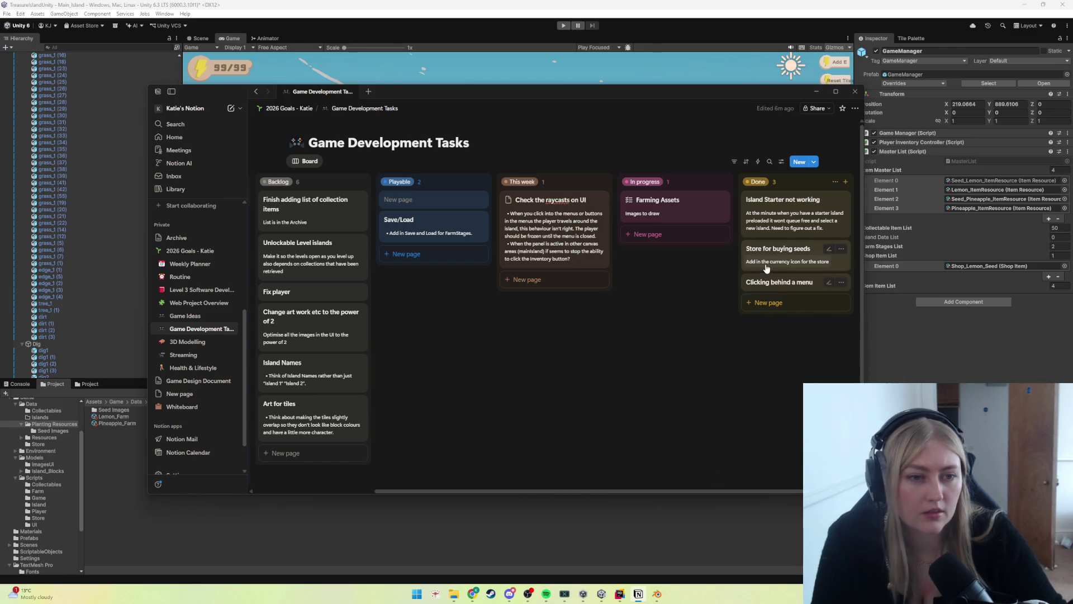
pyautogui.hotkey('alt', 'Tab')
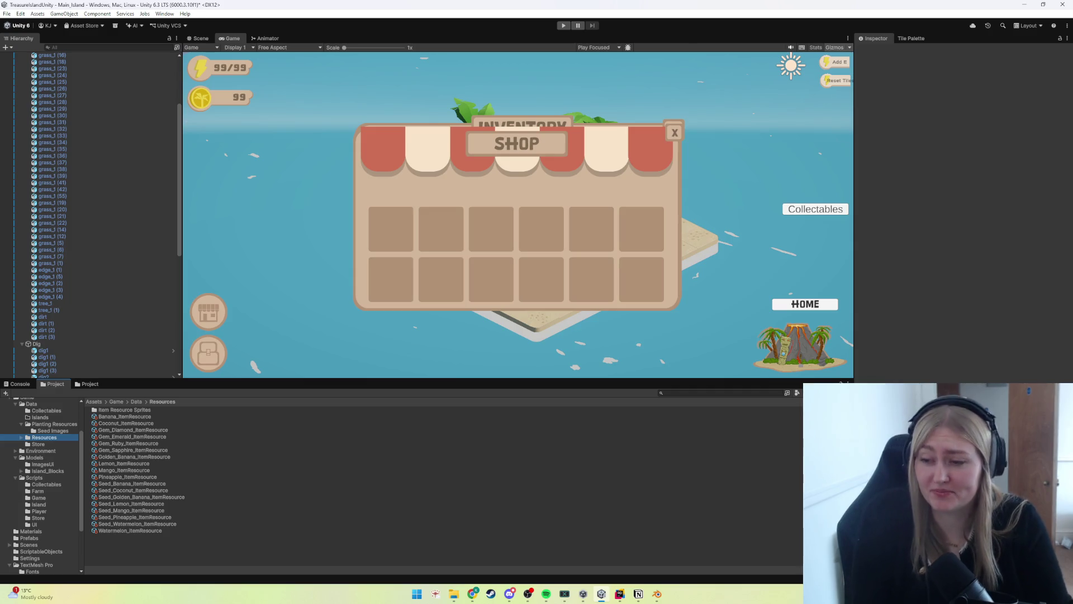
pyautogui.click(119, 471)
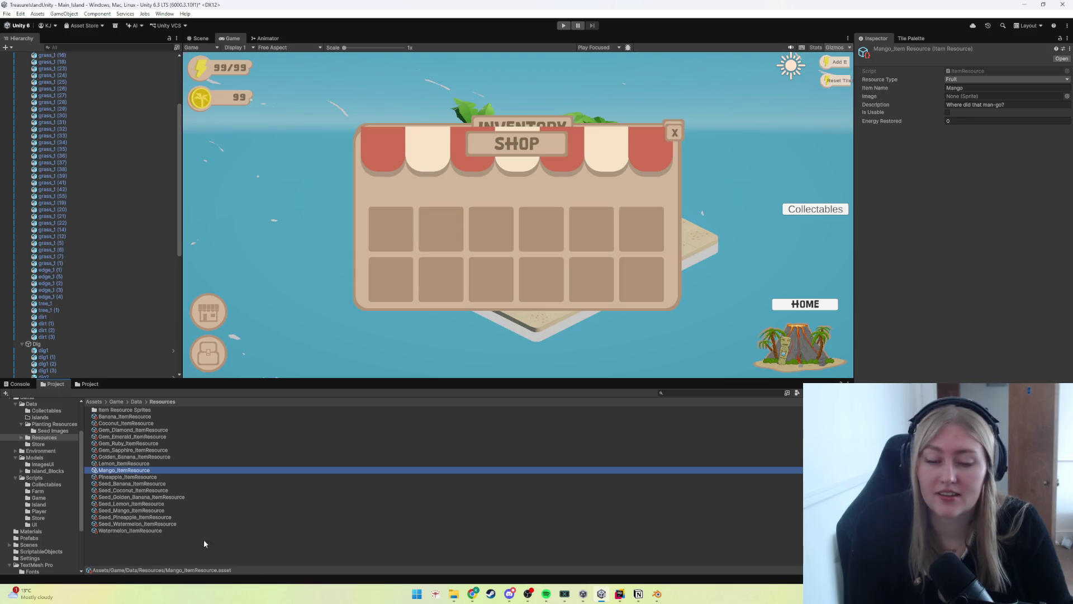
pyautogui.click(438, 560)
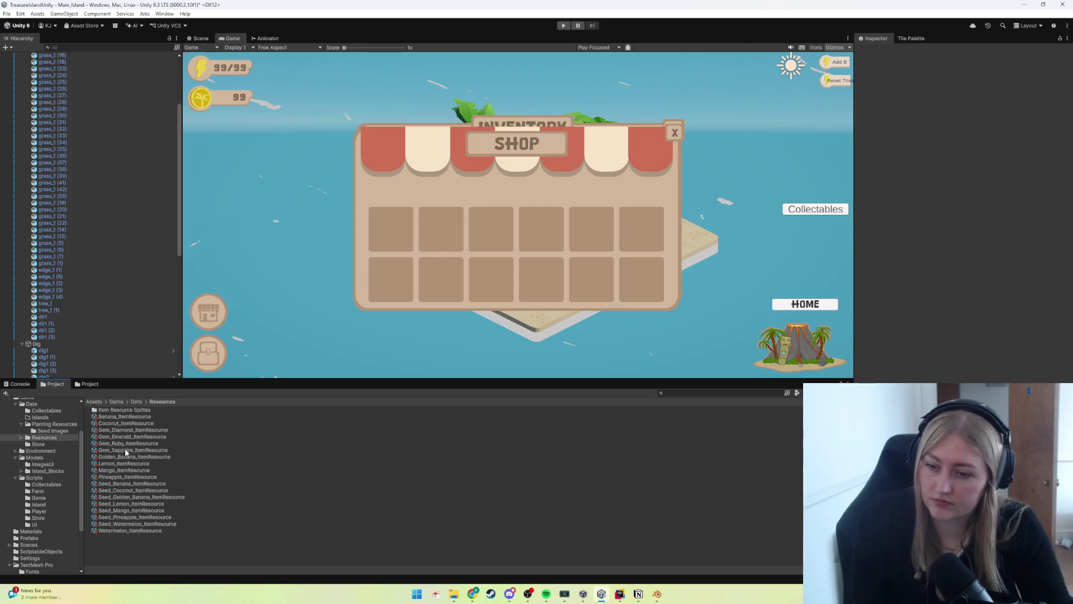
pyautogui.click(411, 595)
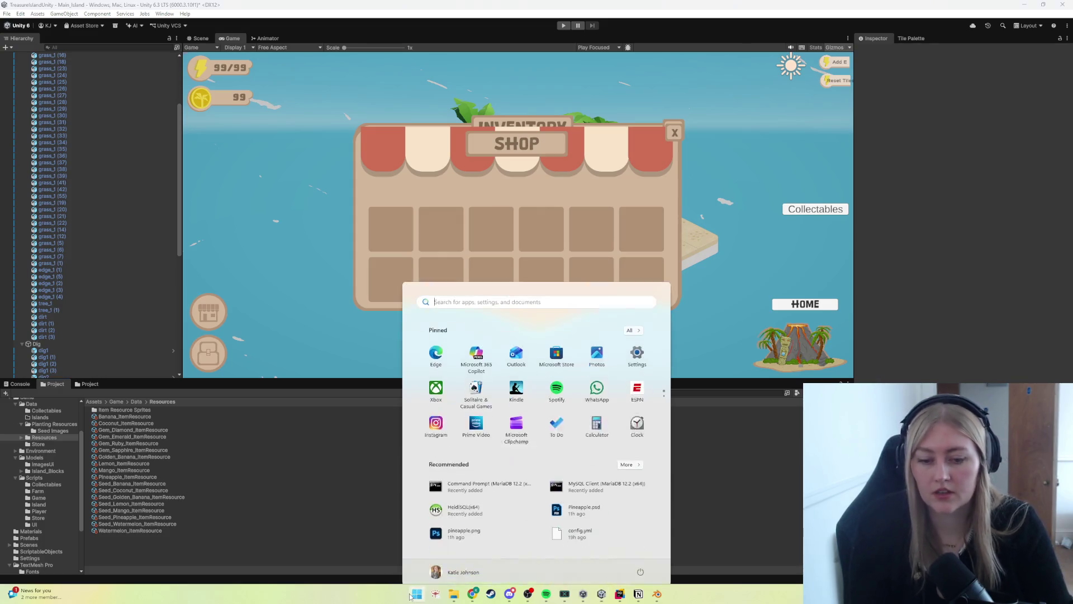
# Step: Search 'photo' to launch Adobe Photoshop and dismiss the Creative Cloud error box
pyautogui.write('photo')
pyautogui.click(410, 596)
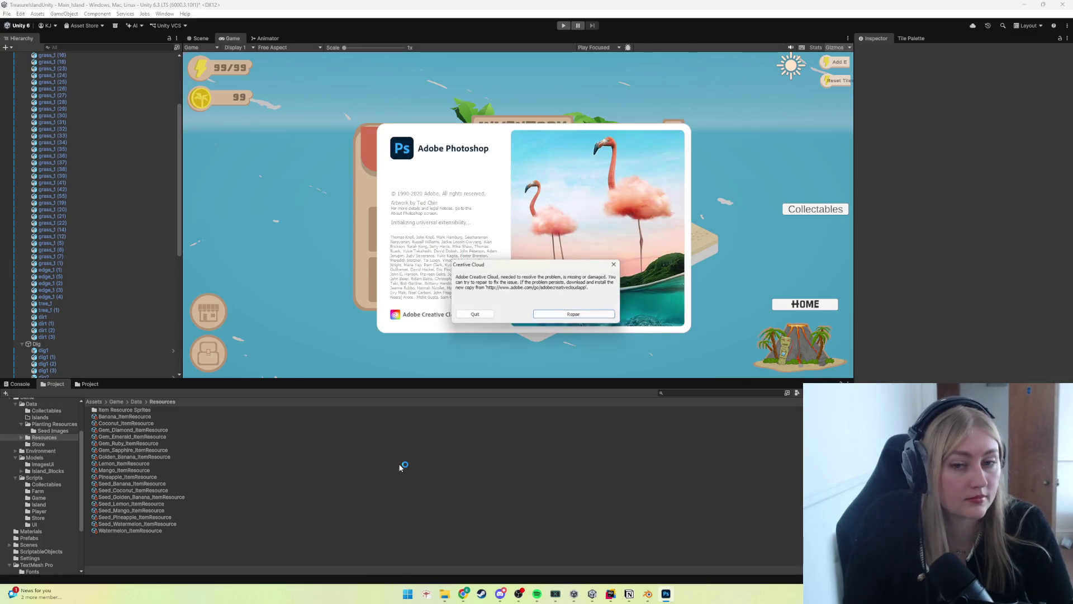
pyautogui.click(581, 315)
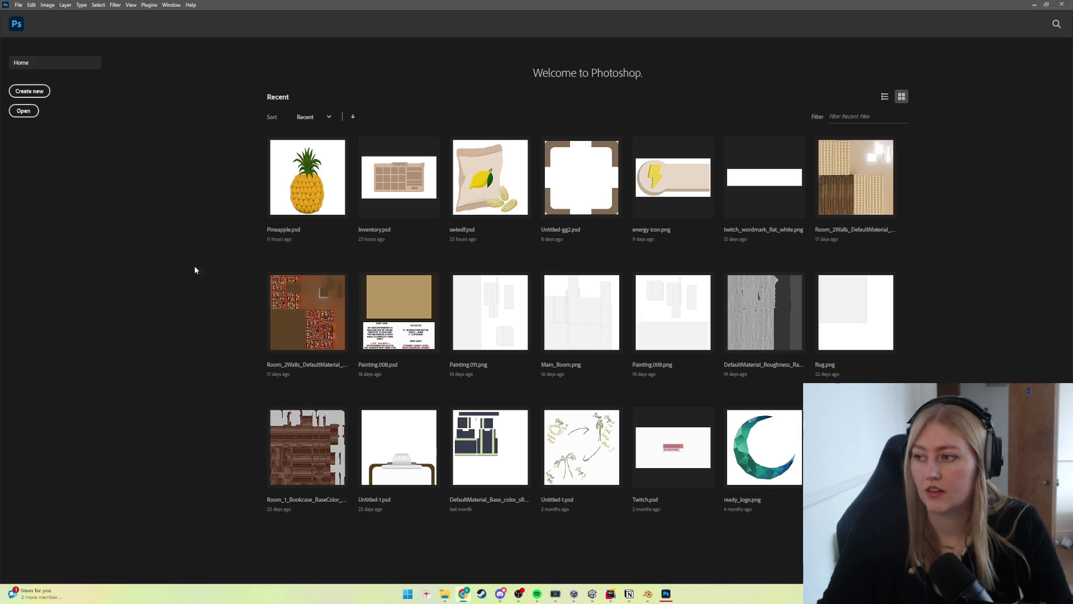
# Step: Dismiss the stray Open dialog and create a new document 512 px wide and 512 px high
pyautogui.click(25, 114)
pyautogui.click(482, 365)
pyautogui.click(35, 94)
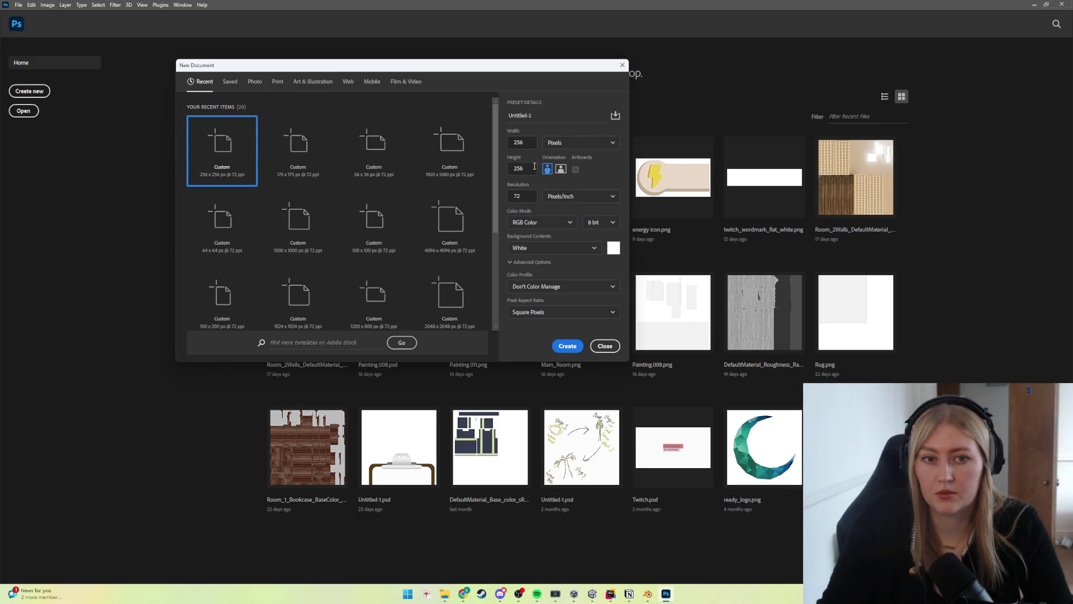
pyautogui.doubleClick(528, 142)
pyautogui.write('512')
pyautogui.press('Tab')
pyautogui.press('Tab')
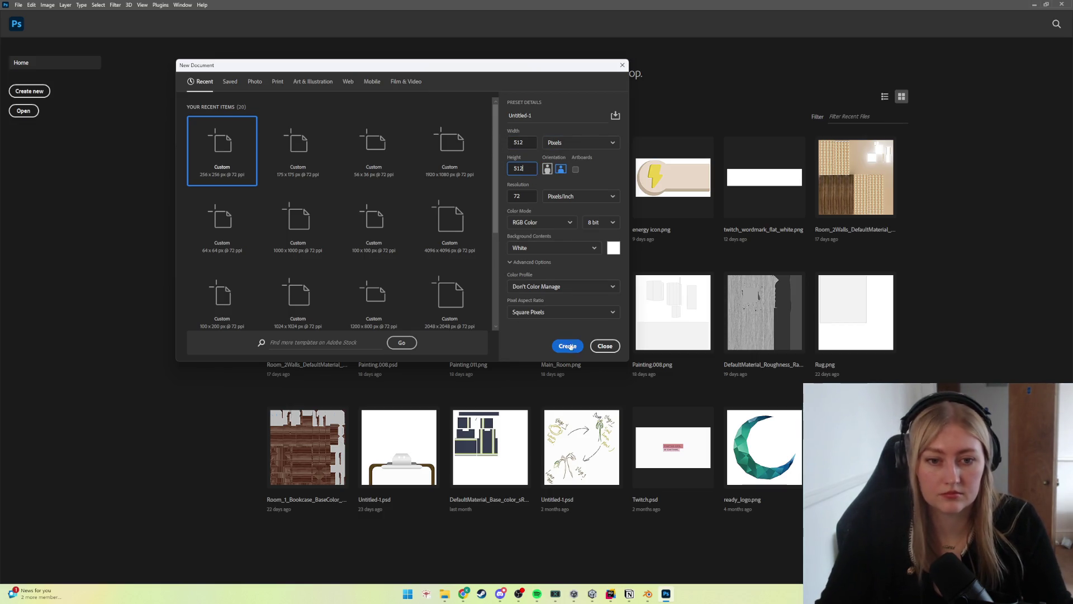
pyautogui.click(565, 344)
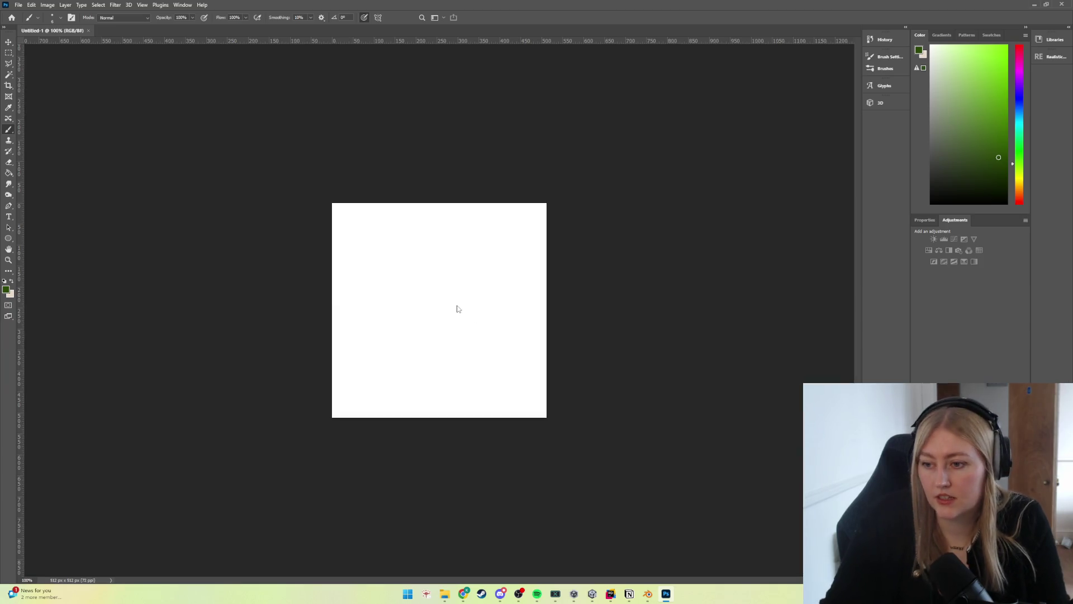
# Step: Convert the background to a transparent layer and draw a large green ellipse centred on the canvas
pyautogui.scroll(3, 437, 345)
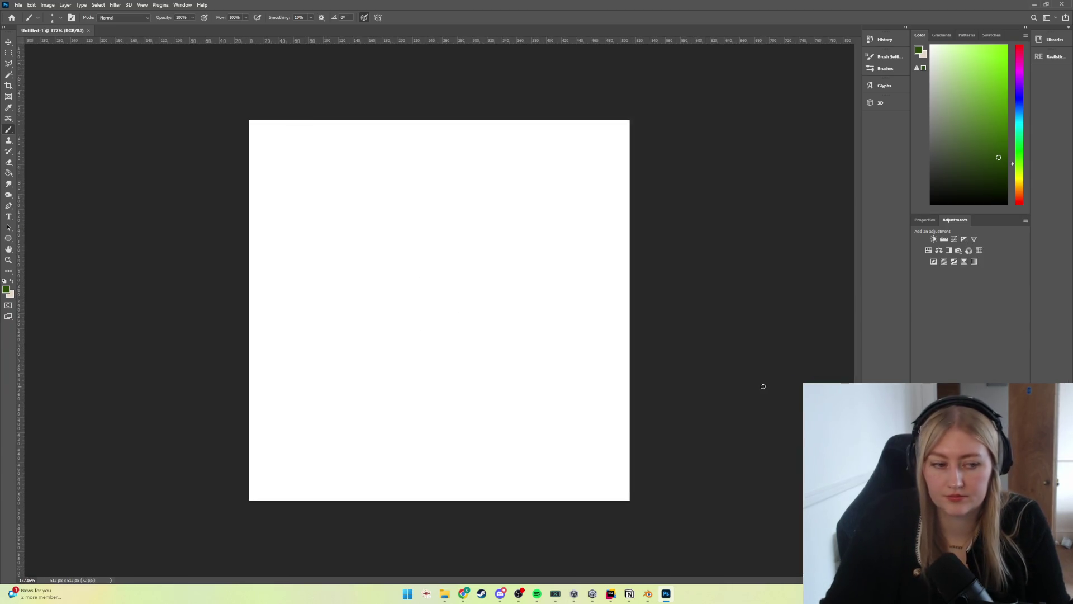
pyautogui.hotkey('ctrl', 'shift', 'alt', 'n')
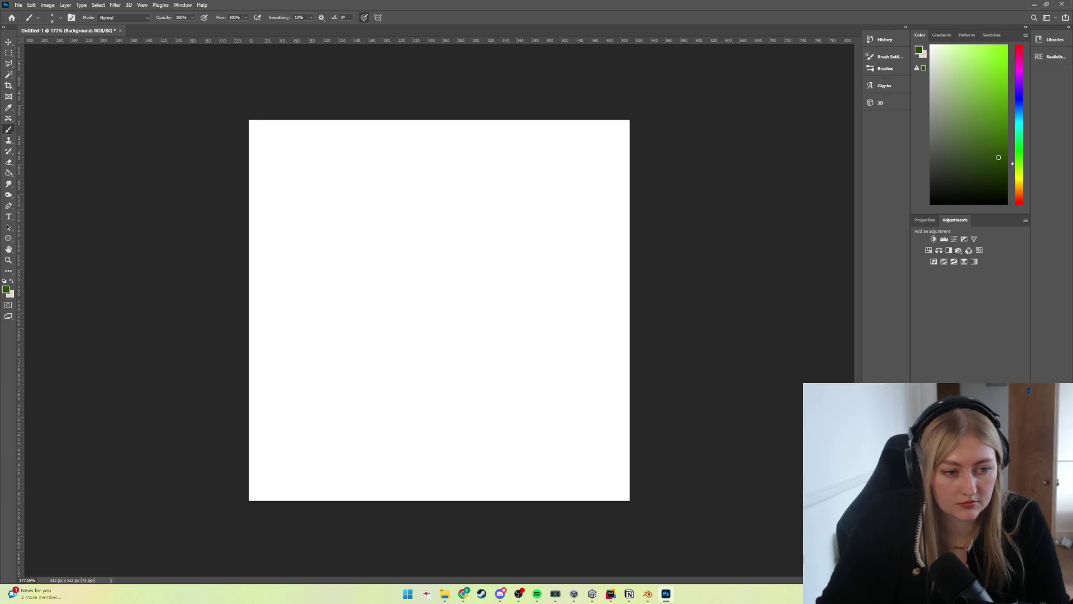
pyautogui.click(9, 238)
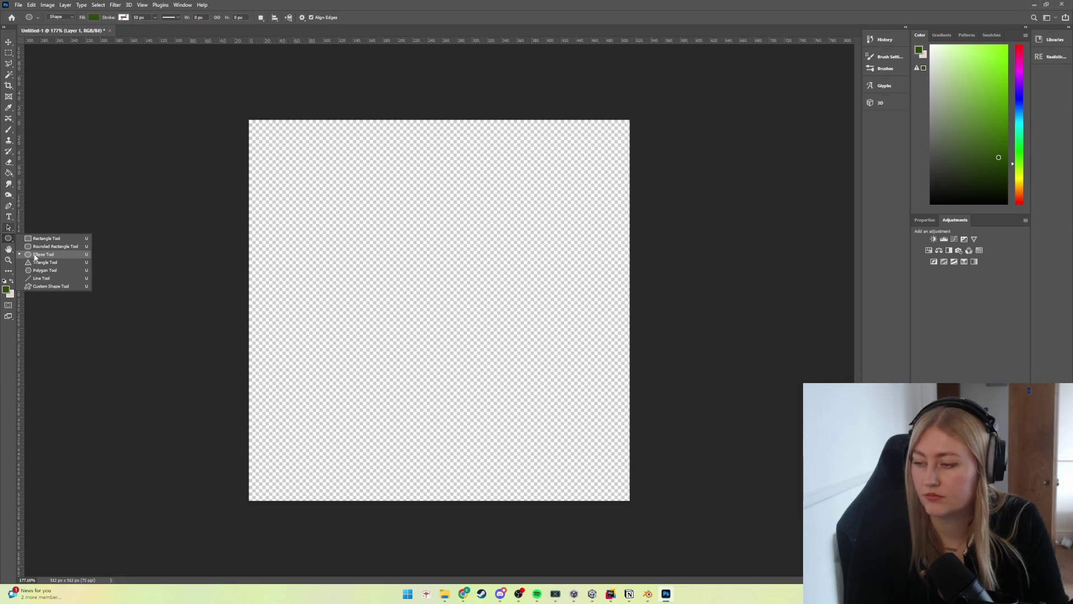
pyautogui.click(34, 257)
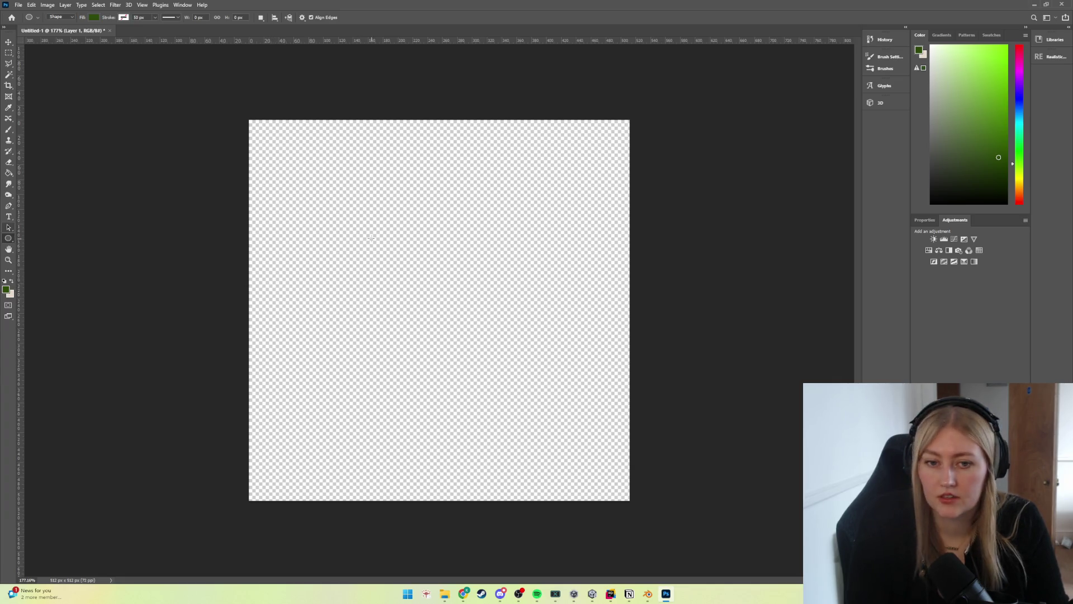
pyautogui.moveTo(371, 202)
pyautogui.mouseDown()
pyautogui.moveTo(499, 377)
pyautogui.moveTo(534, 384)
pyautogui.moveTo(554, 350)
pyautogui.moveTo(521, 348)
pyautogui.mouseUp()
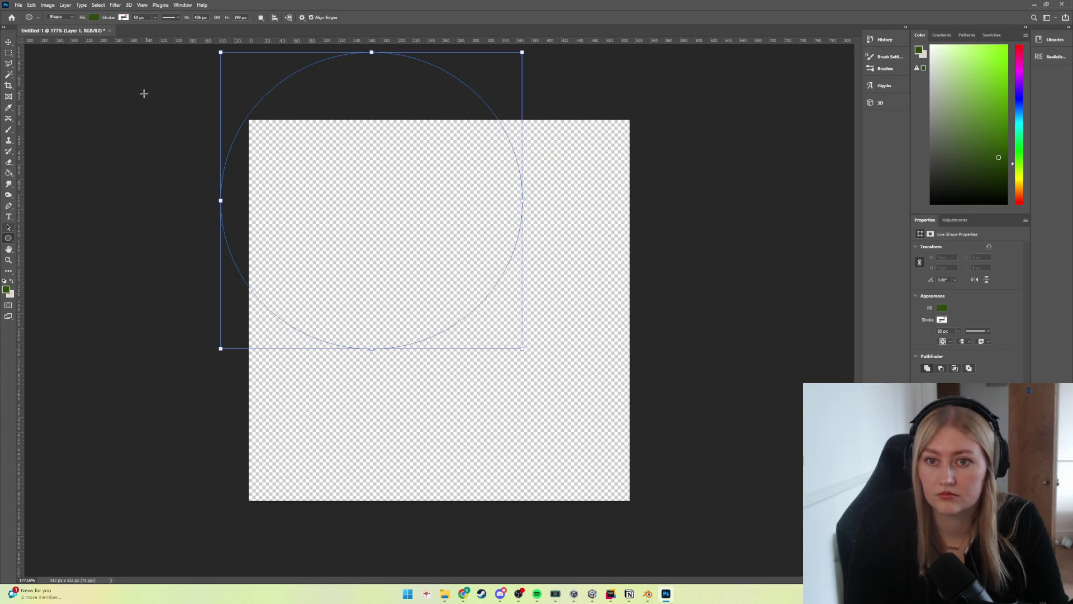
pyautogui.press('v')
pyautogui.moveTo(301, 230); pyautogui.dragTo(437, 348)
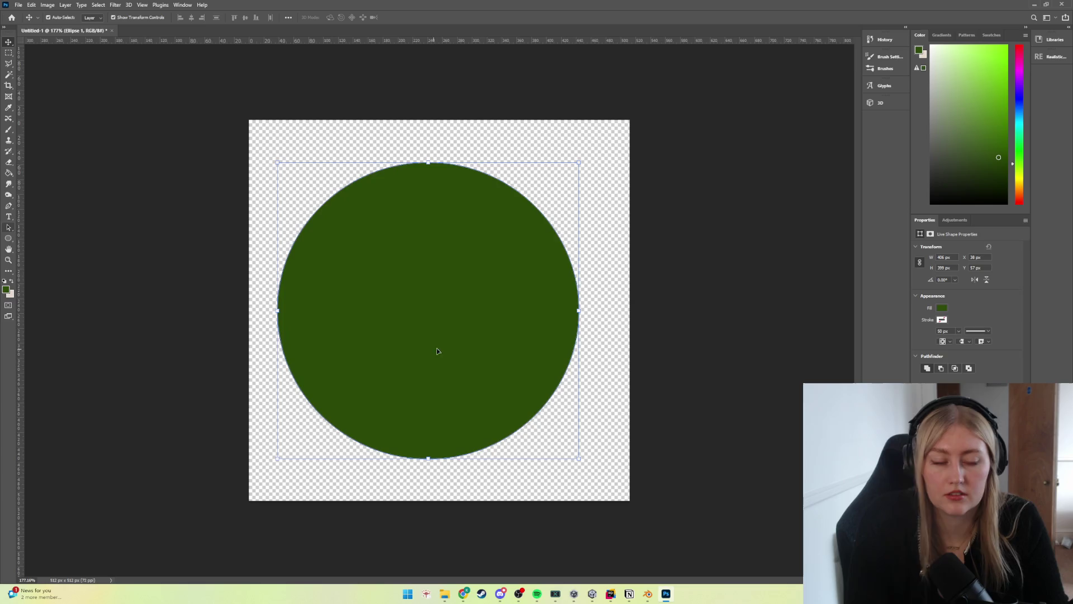
# Step: Fill the circle with a dark brown swatch, then refine it to a richer dark brown
pyautogui.click(980, 36)
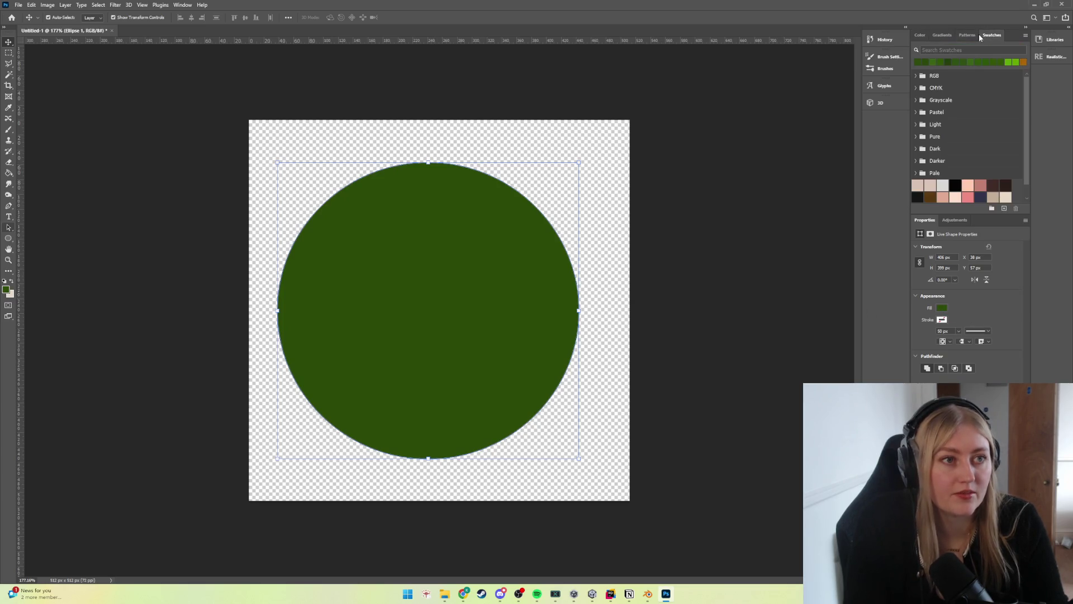
pyautogui.click(929, 196)
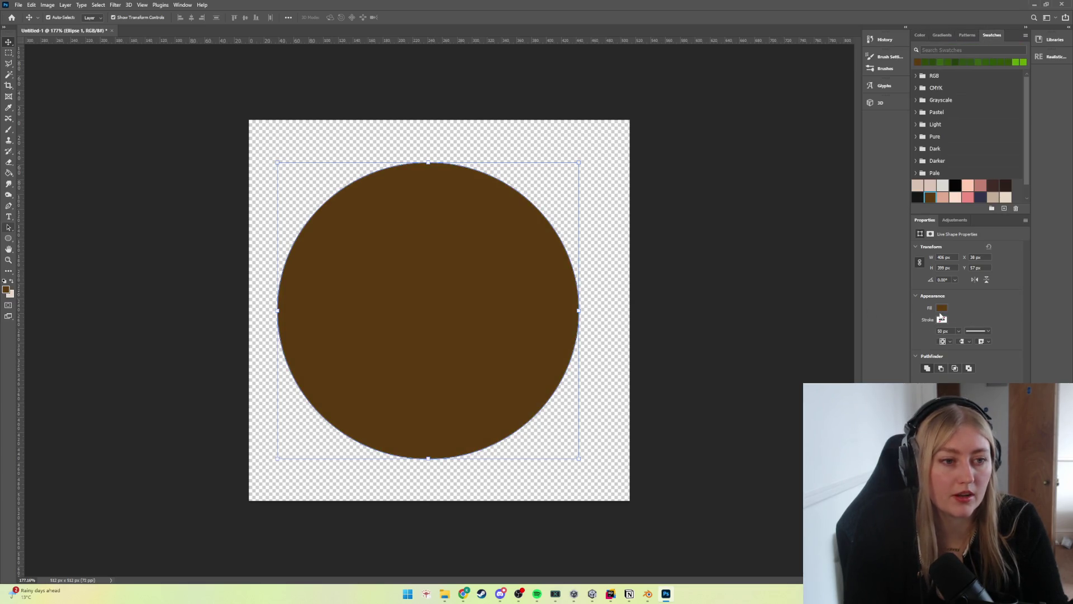
pyautogui.click(942, 319)
pyautogui.click(1025, 325)
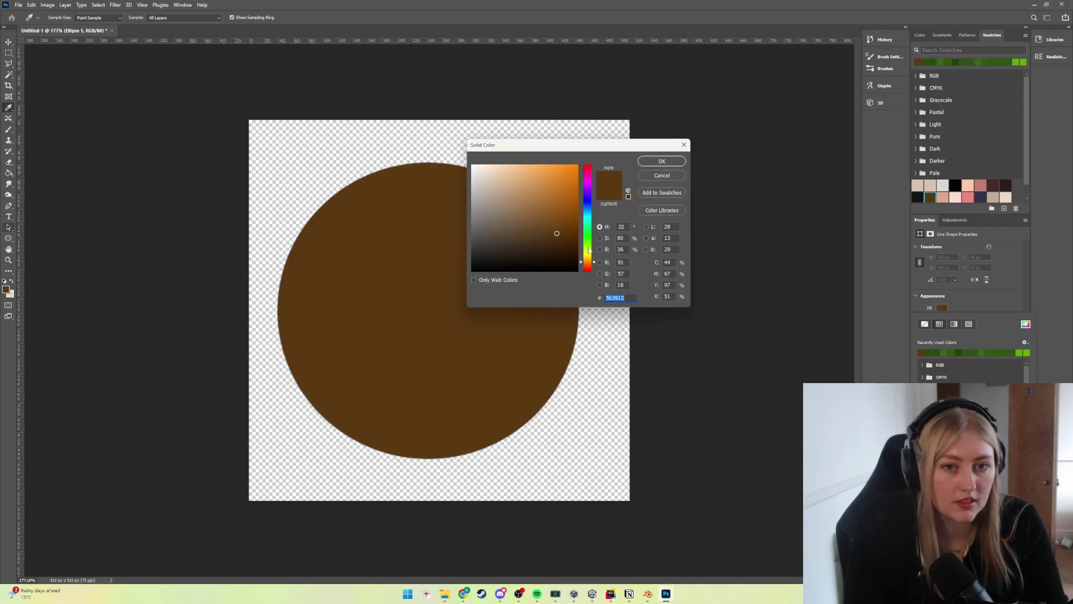
pyautogui.moveTo(553, 235); pyautogui.dragTo(519, 242)
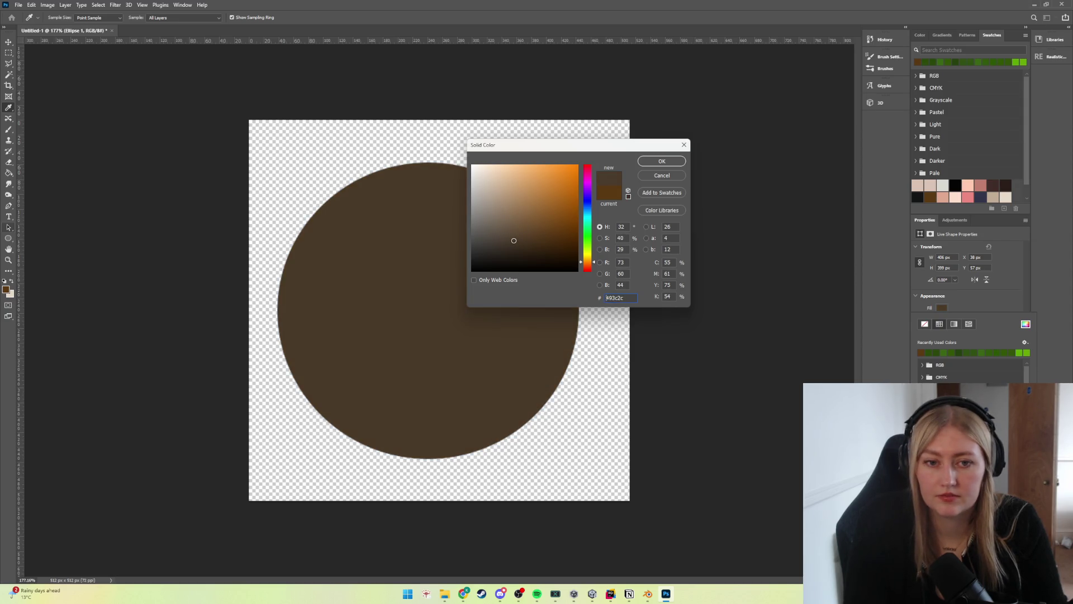
pyautogui.moveTo(513, 241); pyautogui.dragTo(525, 241)
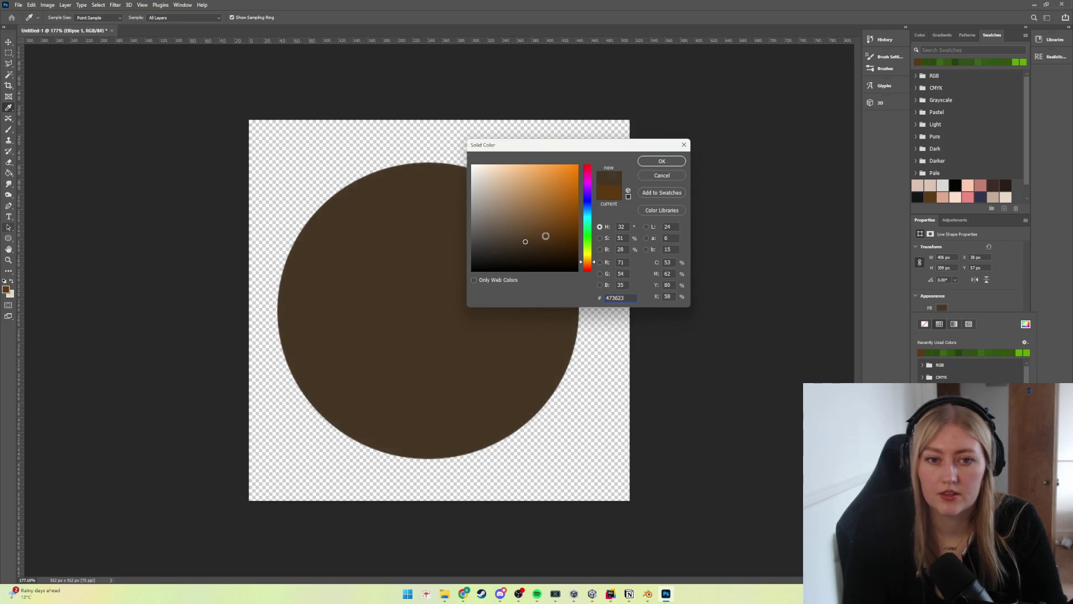
pyautogui.moveTo(527, 241); pyautogui.dragTo(538, 242)
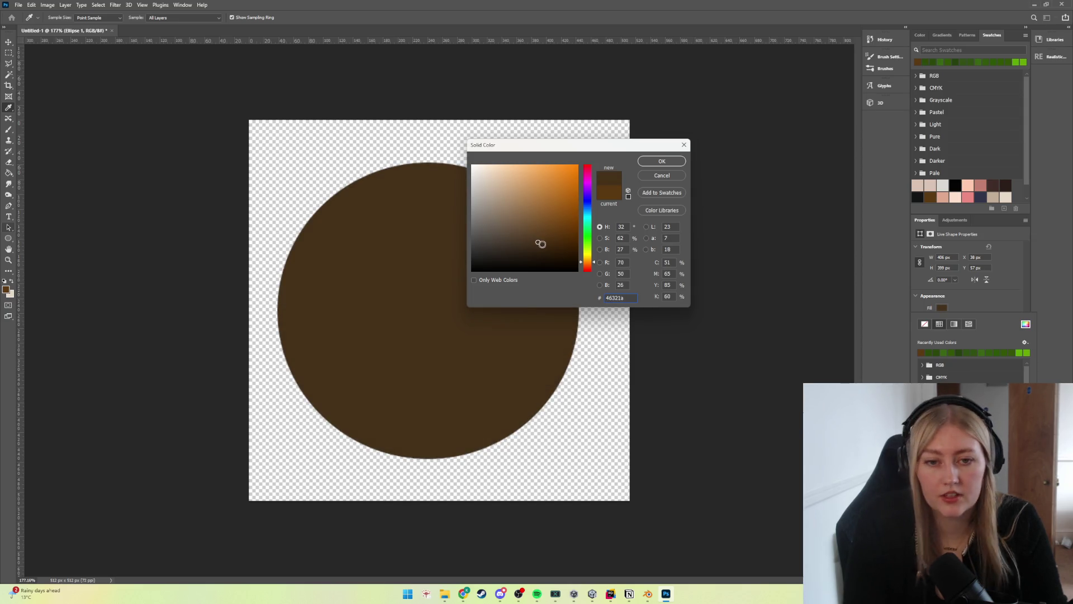
pyautogui.click(662, 161)
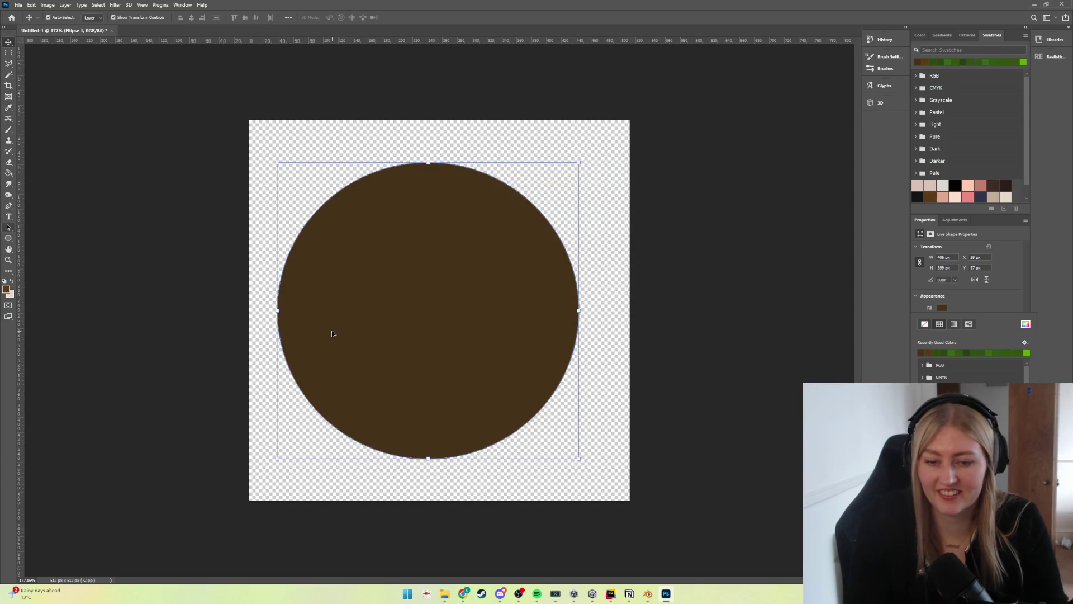
# Step: Undo a small nudge of the circle and rasterize the shape into a pixel layer
pyautogui.click(676, 447)
pyautogui.moveTo(386, 275); pyautogui.dragTo(398, 281)
pyautogui.hotkey('ctrl', 'shift', 'alt', 'n')
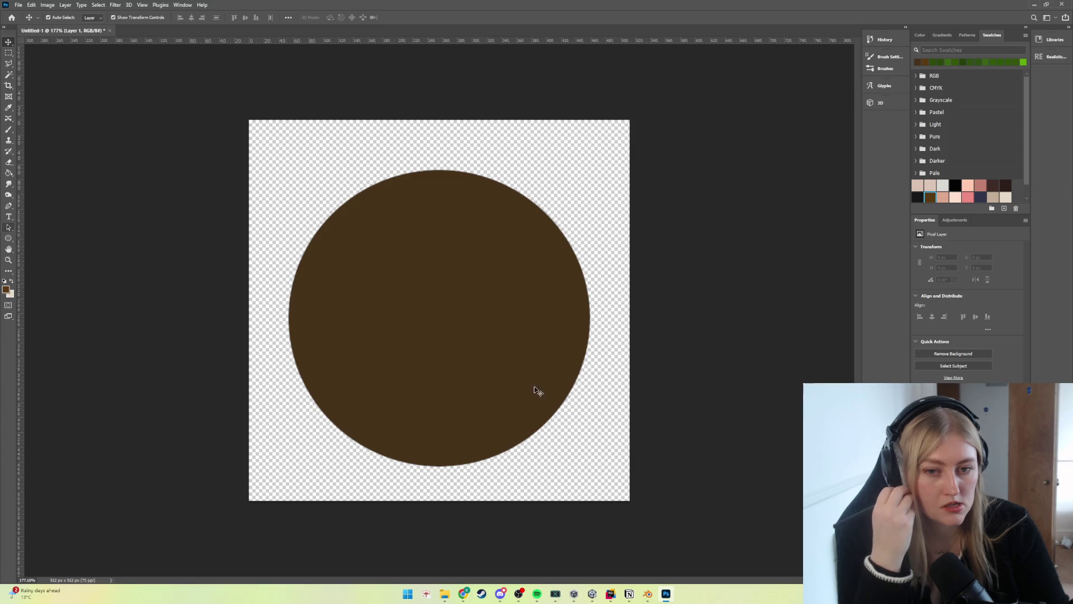
pyautogui.hotkey('ctrl', 'z')
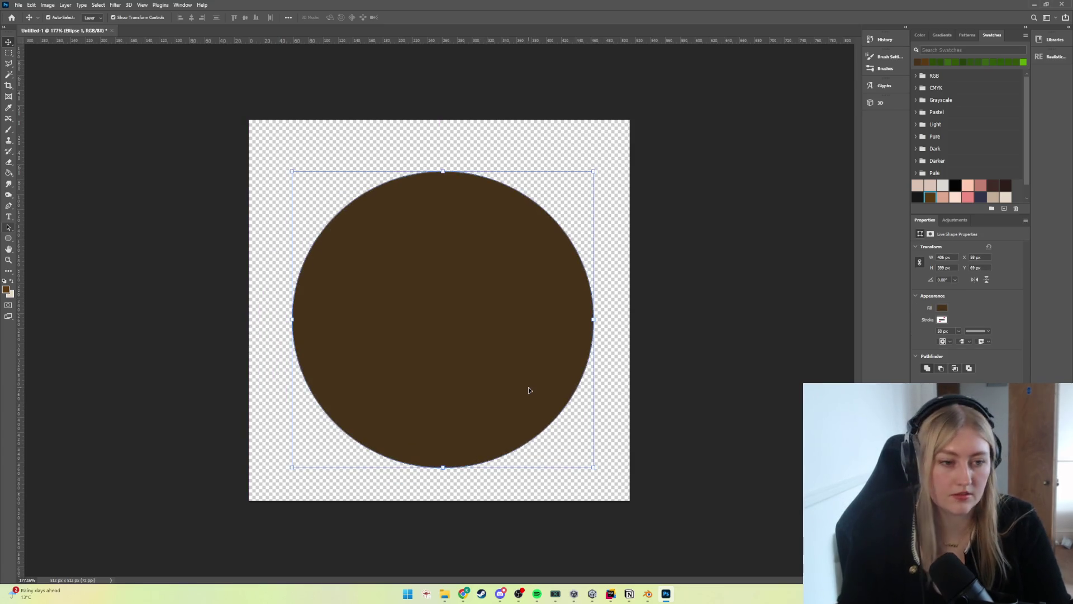
pyautogui.hotkey('ctrl', 'z')
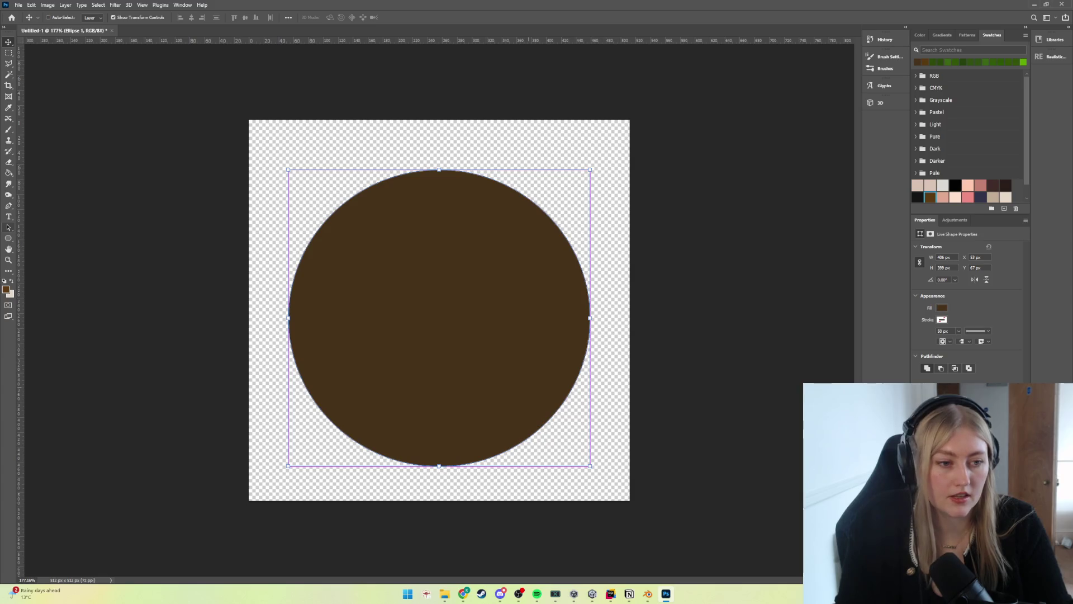
pyautogui.hotkey('ctrl', 'shift', 'z')
pyautogui.moveTo(462, 355); pyautogui.dragTo(465, 383)
pyautogui.click(9, 131)
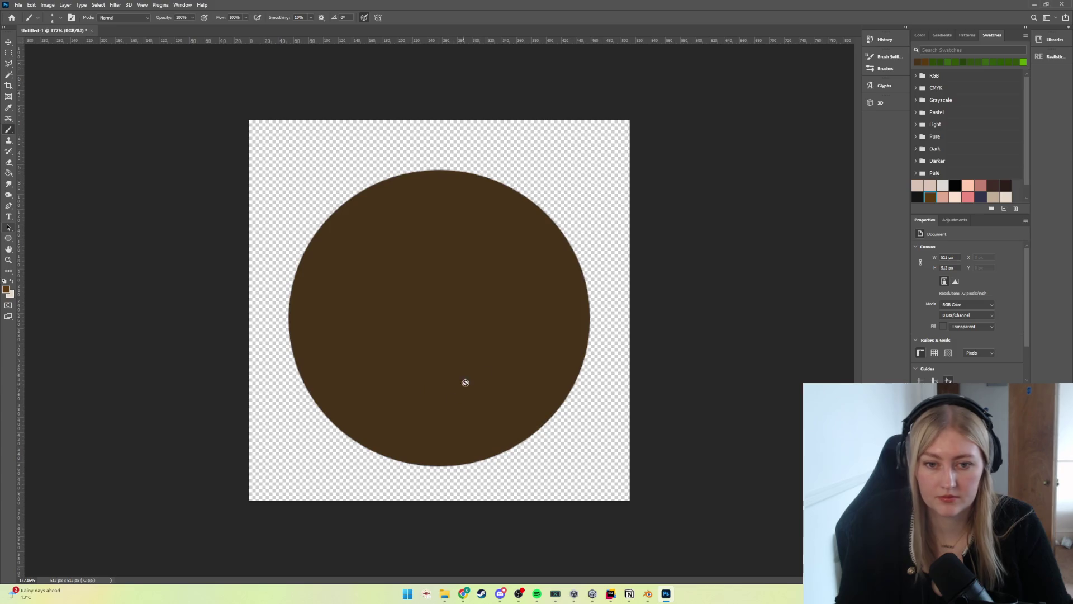
# Step: Test brush strokes on the circle, adjust the brush size settings, and undo the trial marks
pyautogui.click(464, 382)
pyautogui.click(531, 215)
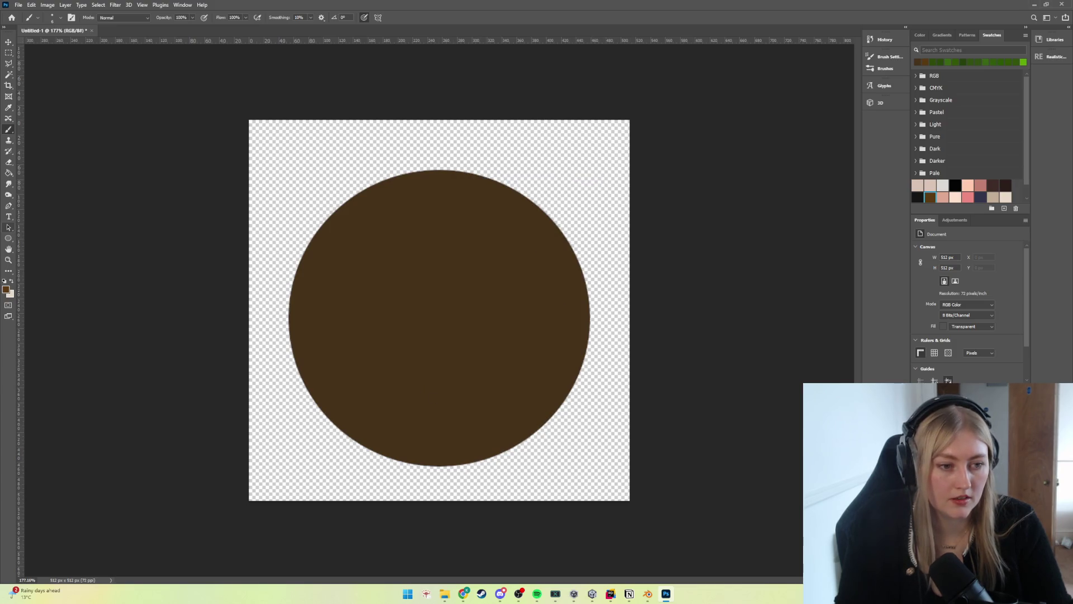
pyautogui.moveTo(484, 393)
pyautogui.mouseDown()
pyautogui.moveTo(414, 430)
pyautogui.moveTo(484, 391)
pyautogui.mouseUp()
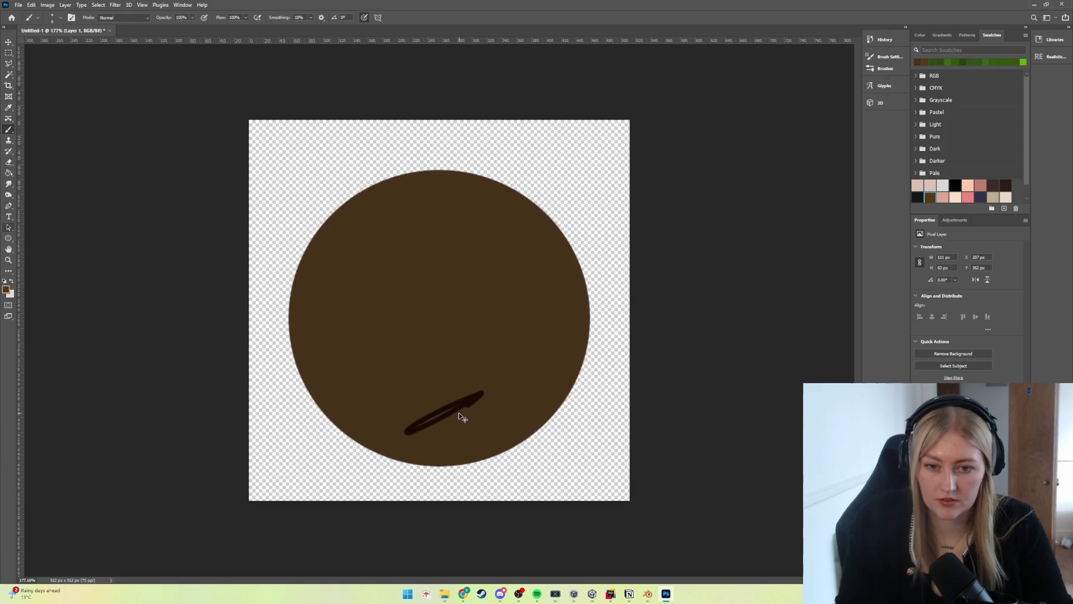
pyautogui.hotkey('ctrl', 'z')
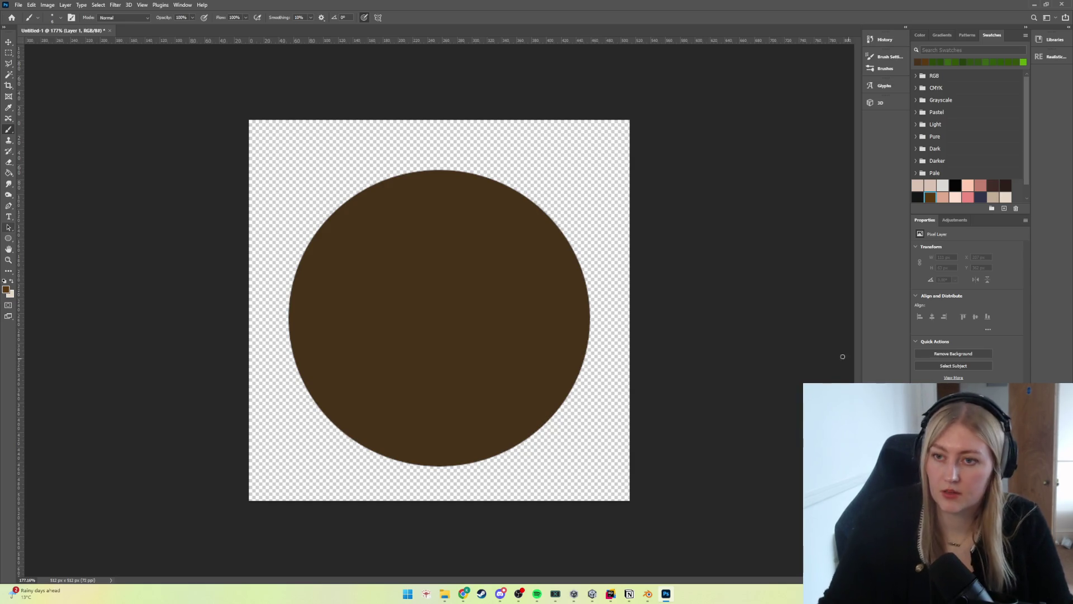
pyautogui.click(60, 17)
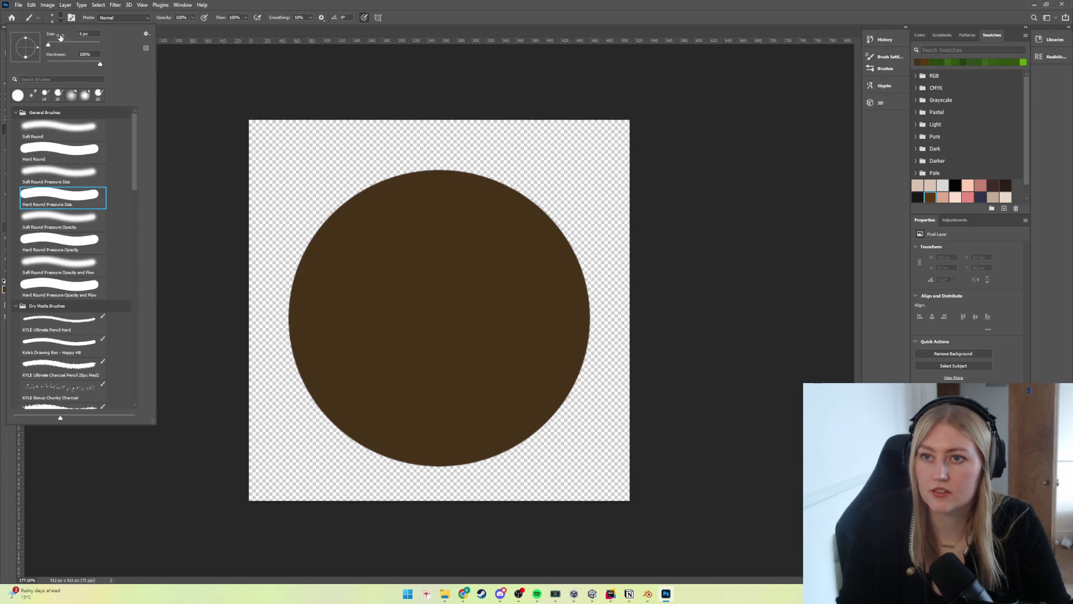
pyautogui.click(515, 364)
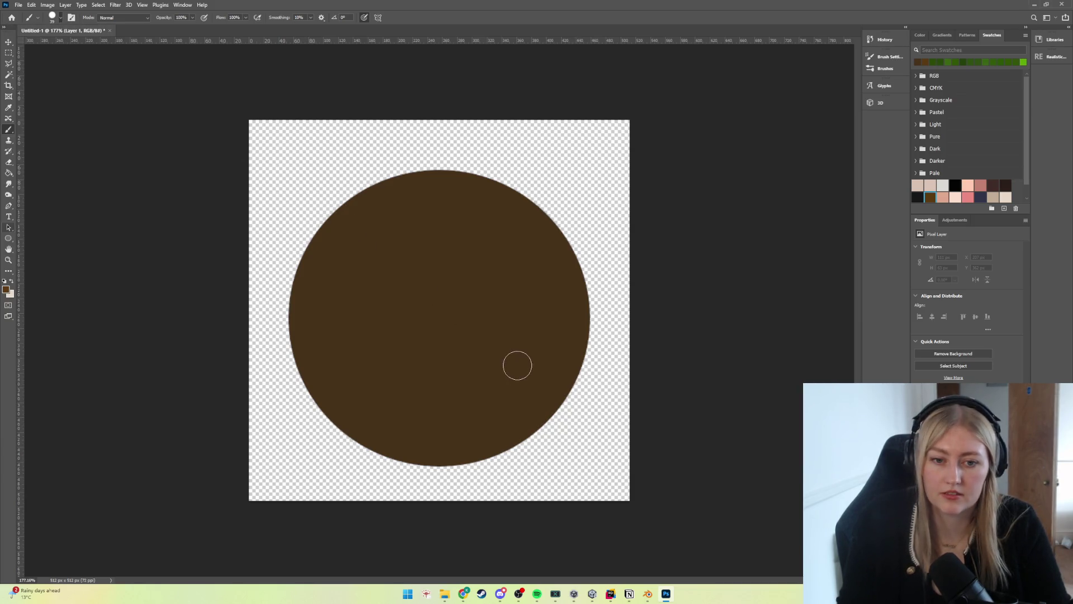
pyautogui.click(517, 365)
pyautogui.hotkey('ctrl', 'z')
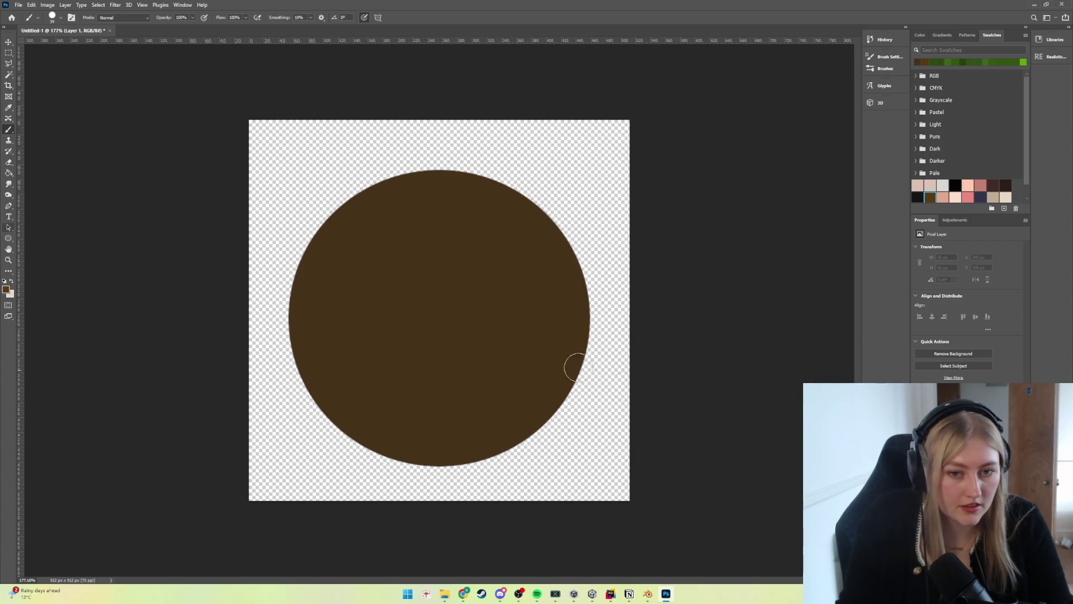
# Step: Paint a dark brown shading stroke along the circle's right and lower edge
pyautogui.moveTo(550, 329); pyautogui.dragTo(454, 382)
pyautogui.press('6')
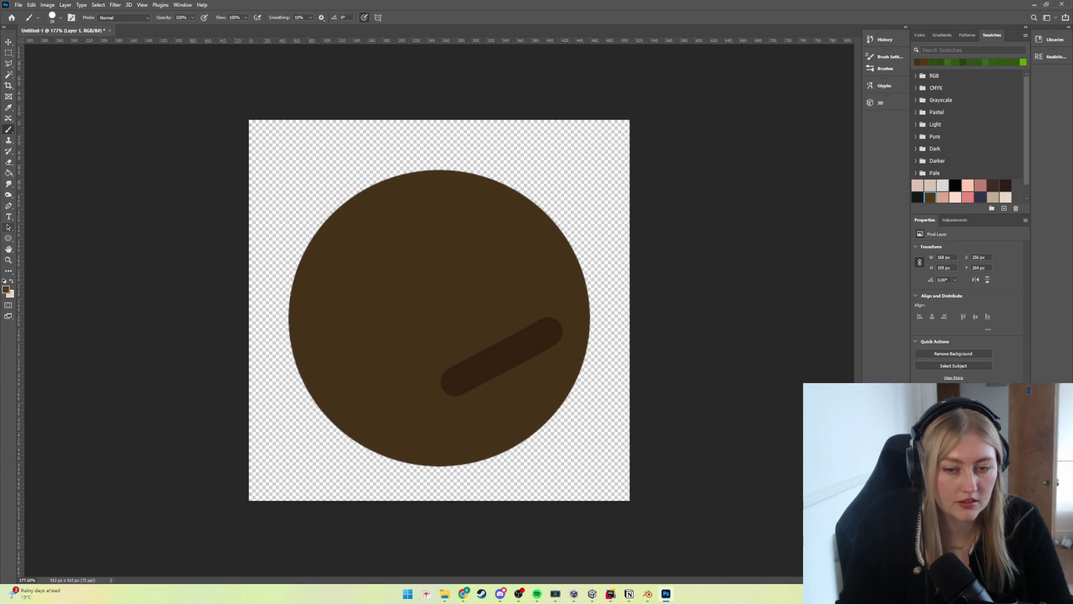
pyautogui.hotkey('ctrl', 'z')
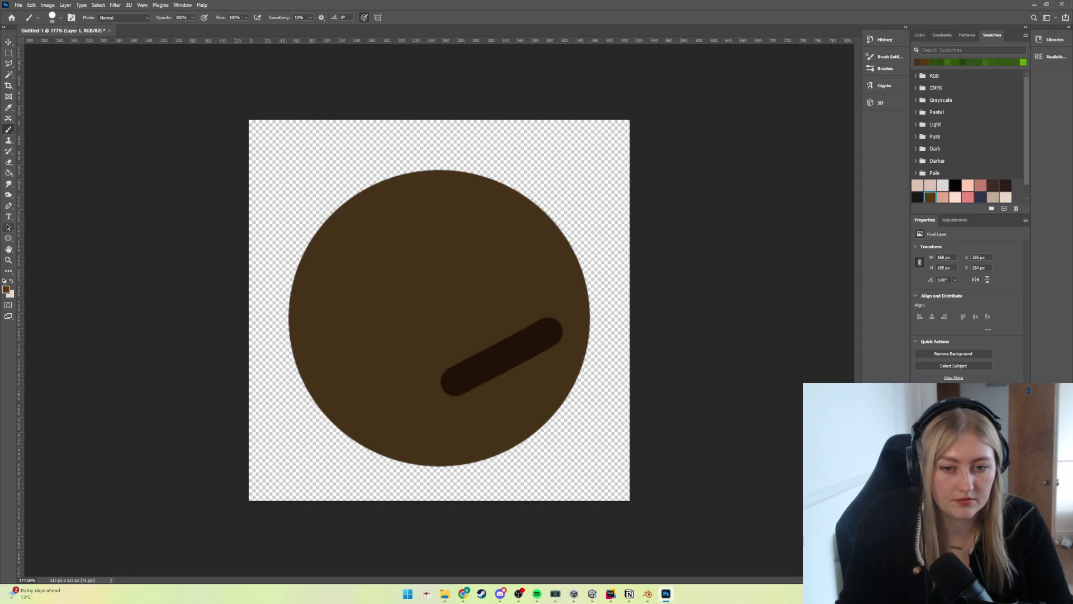
pyautogui.hotkey('ctrl', 'z')
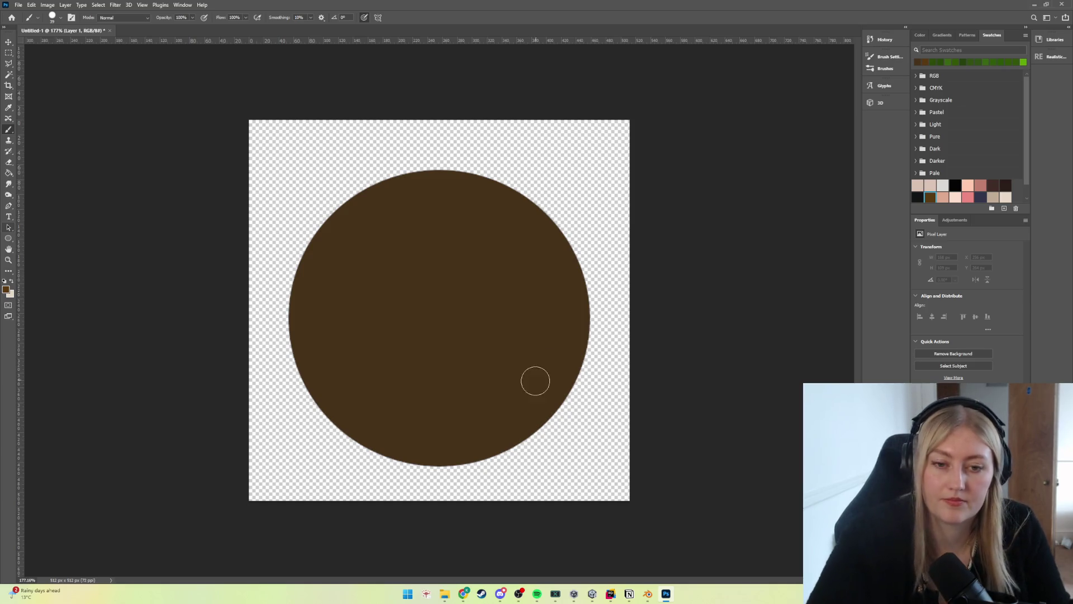
pyautogui.moveTo(570, 317)
pyautogui.mouseDown()
pyautogui.moveTo(571, 291)
pyautogui.moveTo(537, 391)
pyautogui.moveTo(552, 385)
pyautogui.moveTo(407, 433)
pyautogui.mouseUp()
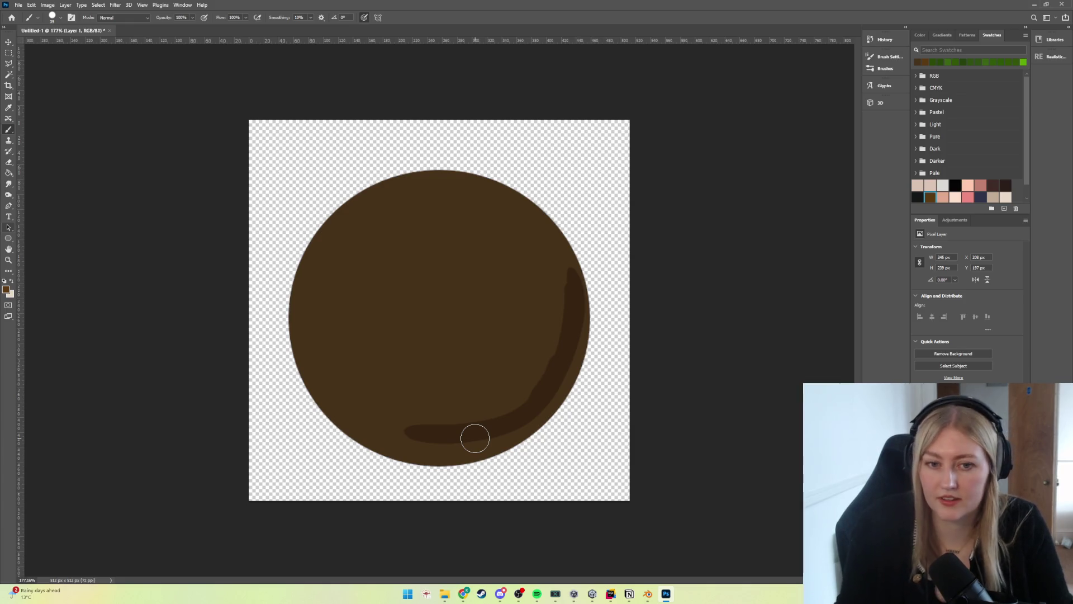
pyautogui.scroll(-5, 475, 438)
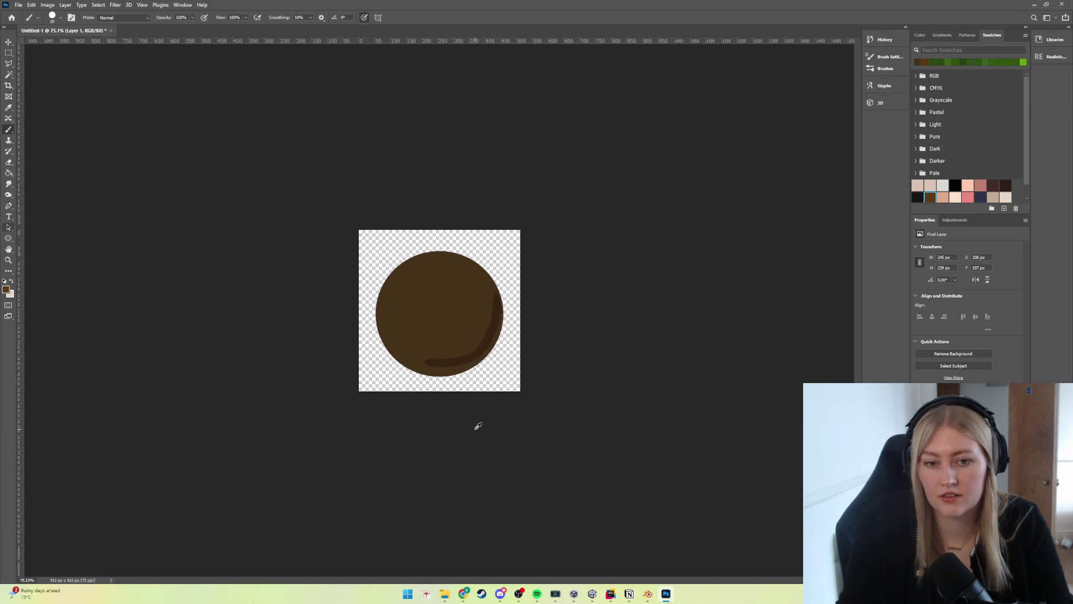
# Step: Undo both shading strokes, make Ellipse 1 the active layer, and choose the Ellipse tool
pyautogui.scroll(4, 477, 425)
pyautogui.hotkey('ctrl', 'z')
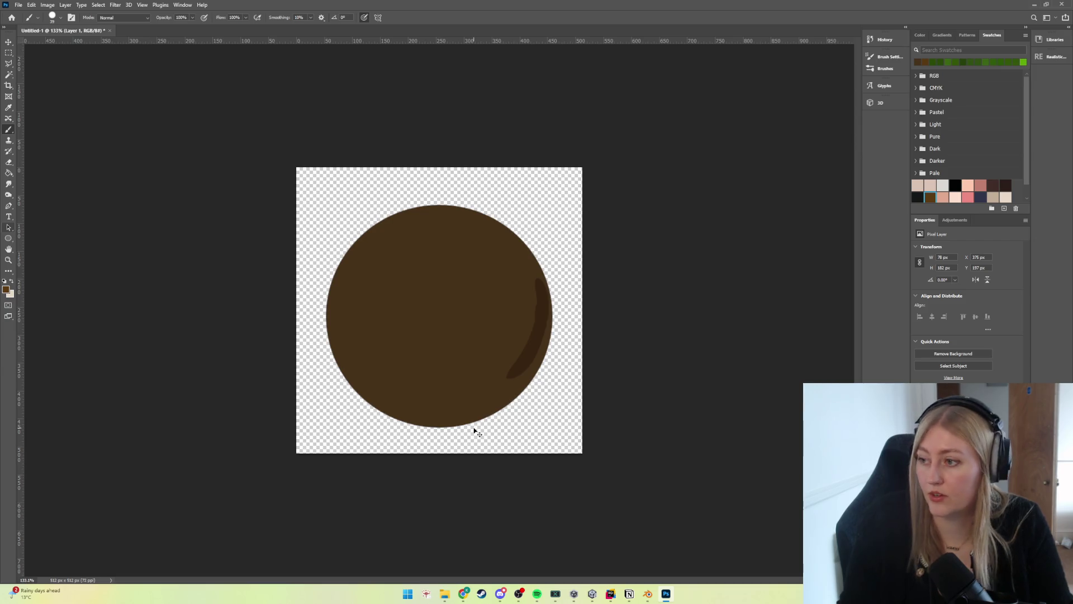
pyautogui.hotkey('ctrl', 'z')
pyautogui.hotkey('ctrl', 'z')
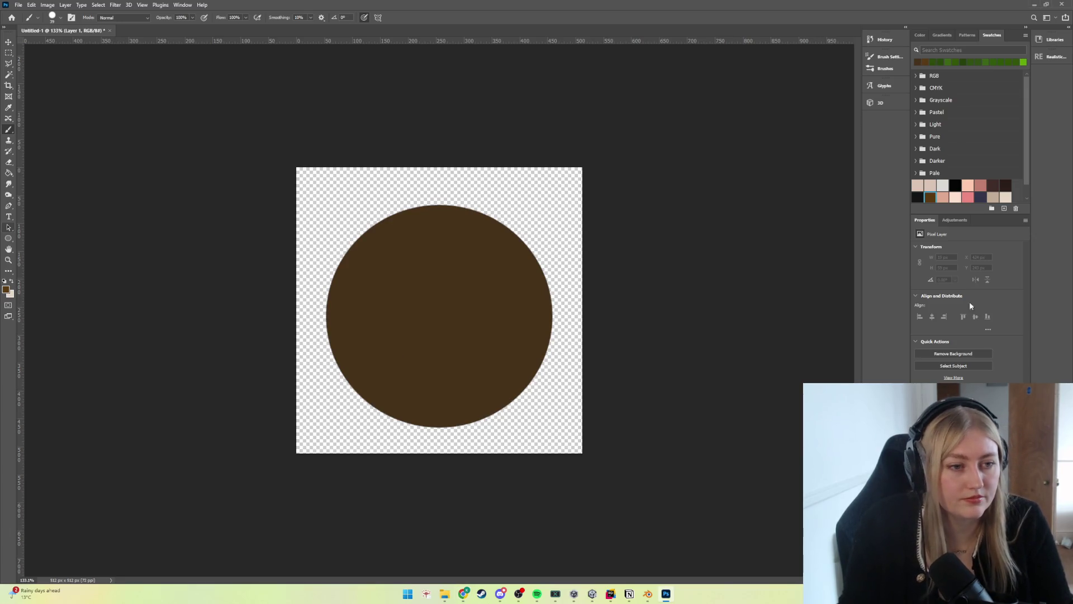
pyautogui.hotkey('alt', '[')
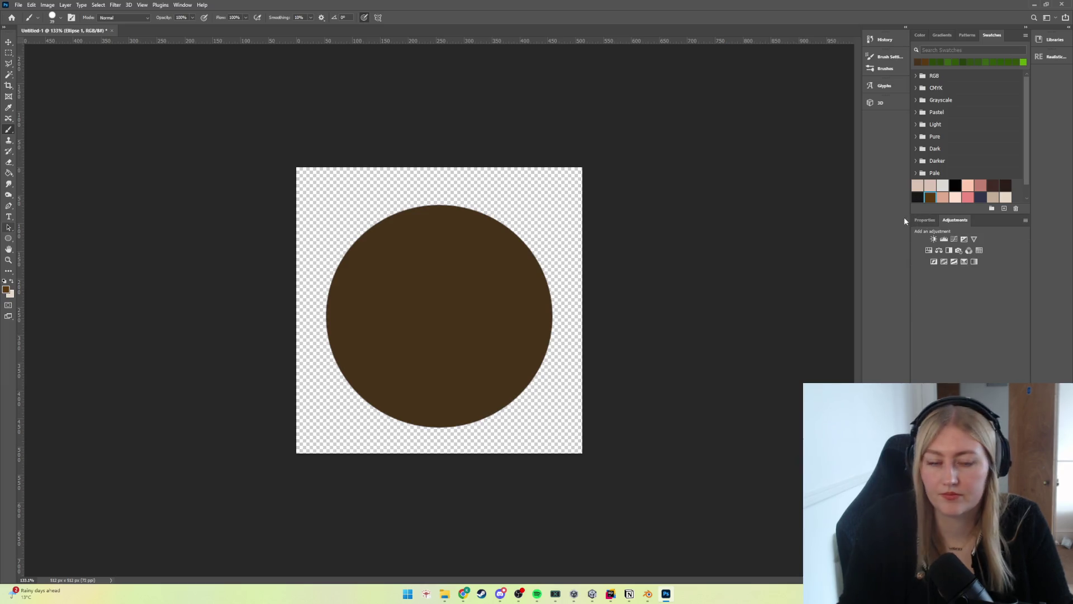
pyautogui.click(8, 238)
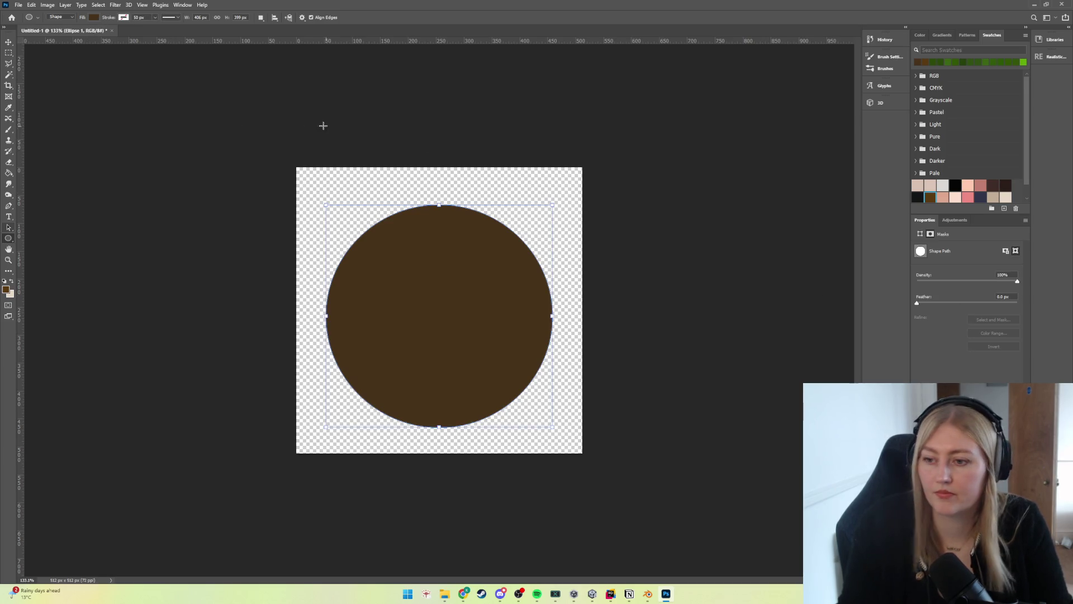
# Step: Set the circle's fill to the warmer reddish brown 6b4935
pyautogui.click(93, 18)
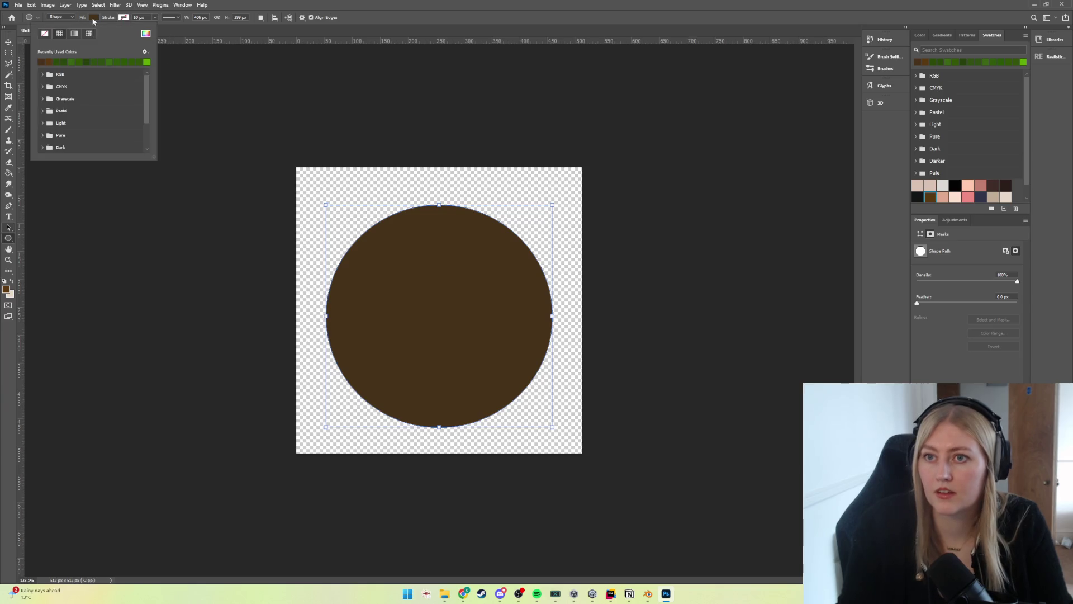
pyautogui.click(145, 34)
pyautogui.moveTo(538, 239); pyautogui.dragTo(548, 234)
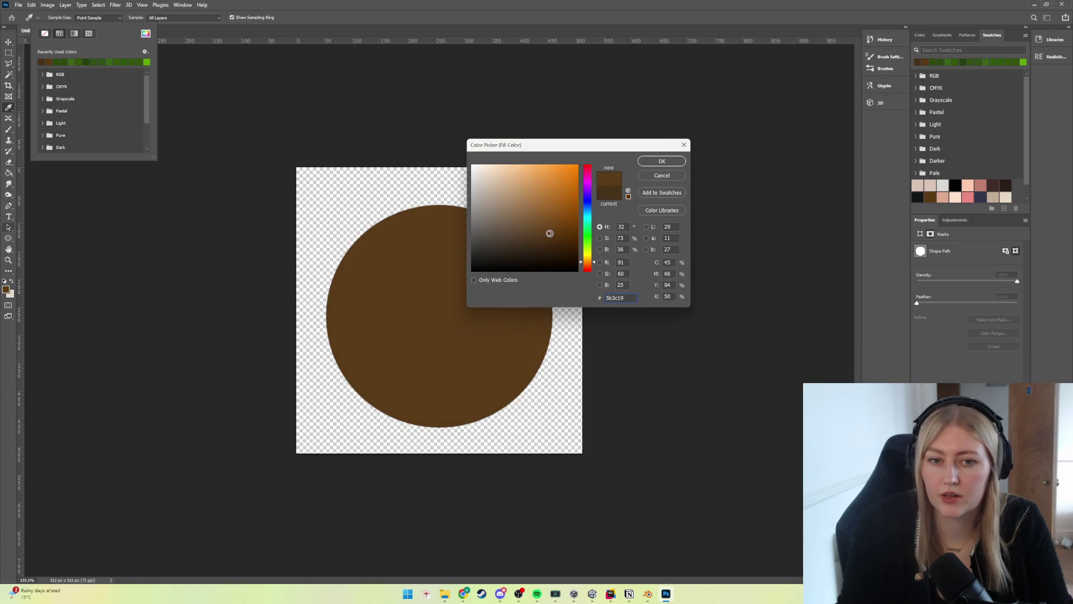
pyautogui.click(534, 224)
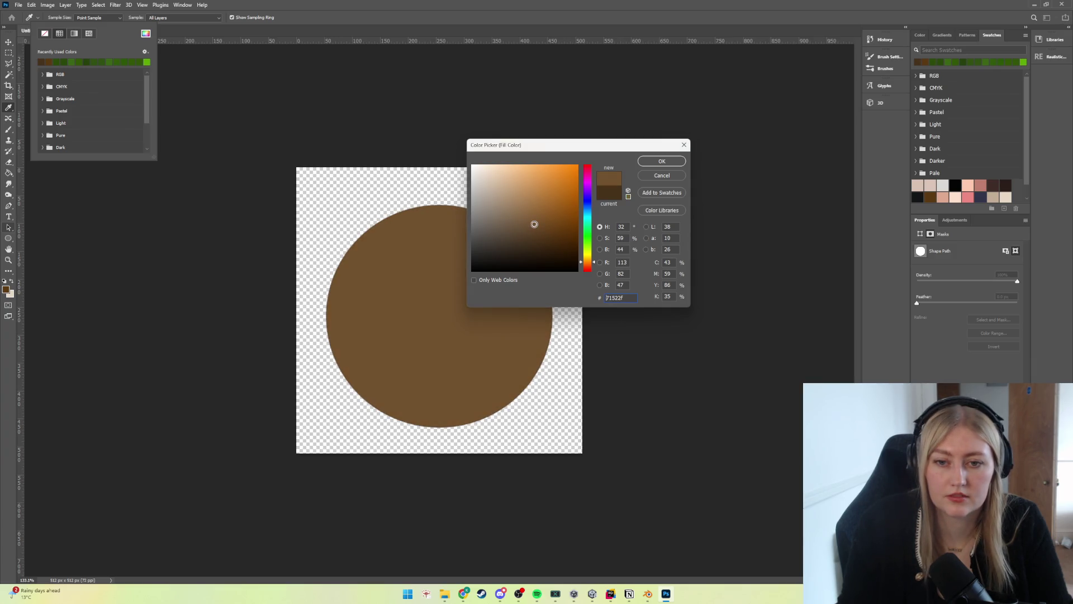
pyautogui.moveTo(534, 224); pyautogui.dragTo(525, 226)
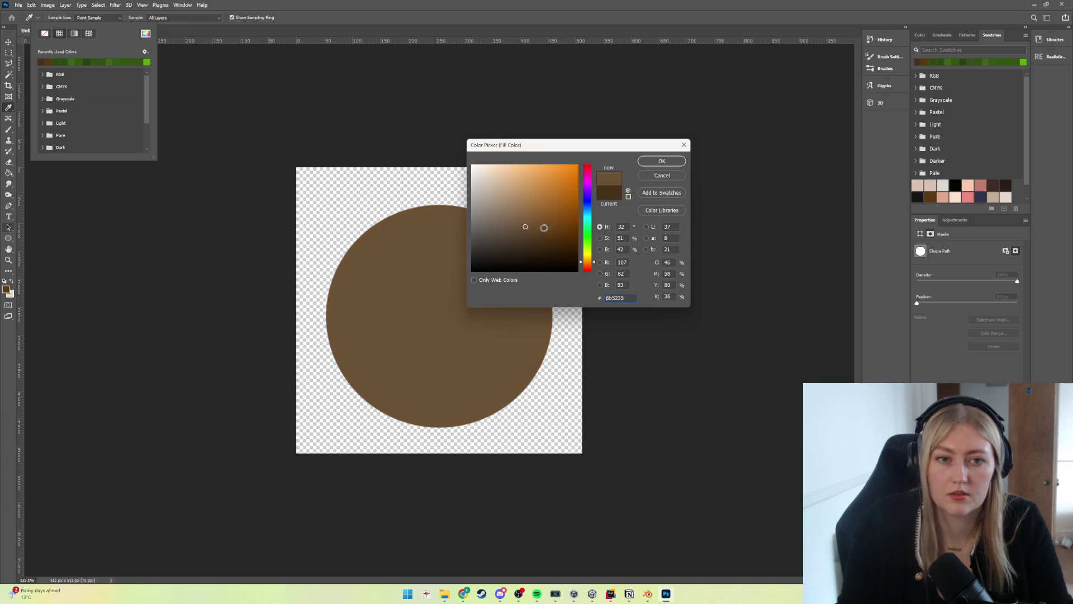
pyautogui.moveTo(594, 270); pyautogui.dragTo(593, 266)
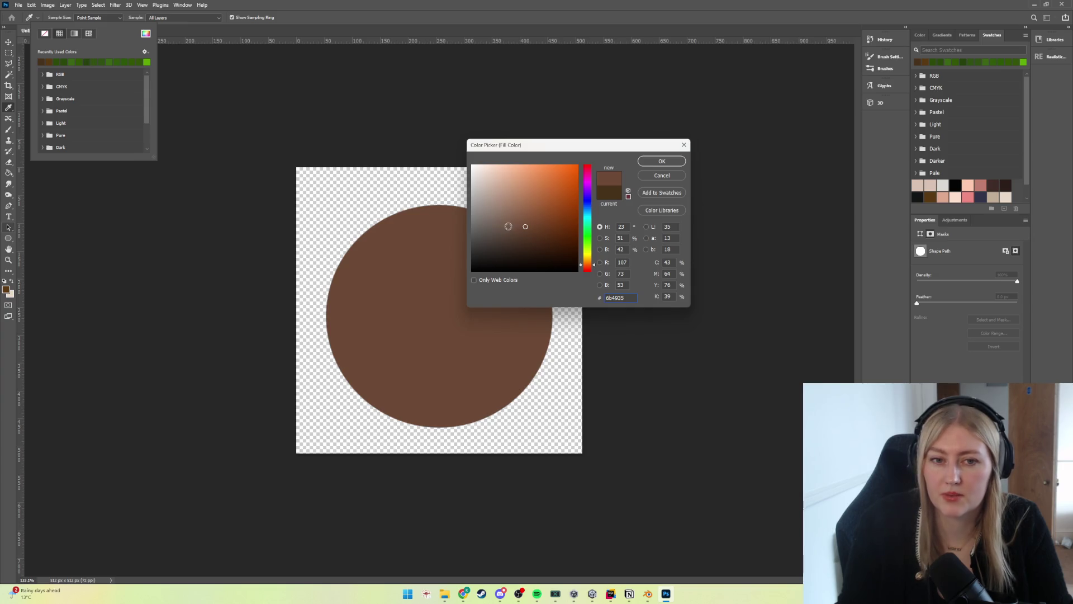
pyautogui.click(662, 162)
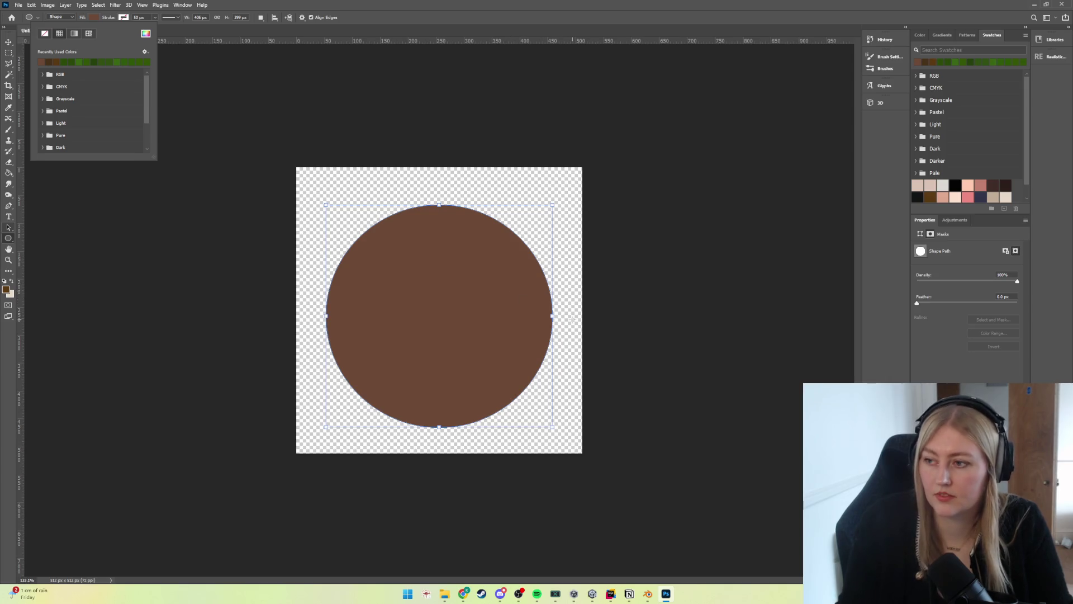
# Step: Narrow the circle into an oval, tilt it clockwise, and undo a stray thin ellipse
pyautogui.click(552, 316)
pyautogui.moveTo(552, 315); pyautogui.dragTo(540, 317)
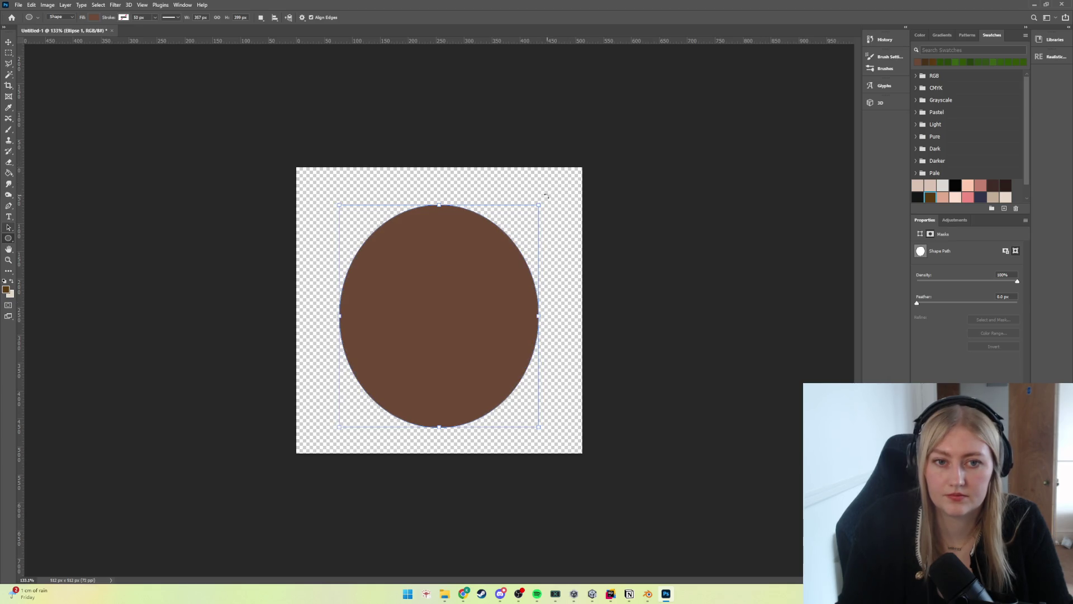
pyautogui.moveTo(557, 187)
pyautogui.mouseDown()
pyautogui.moveTo(599, 254)
pyautogui.moveTo(584, 271)
pyautogui.mouseUp()
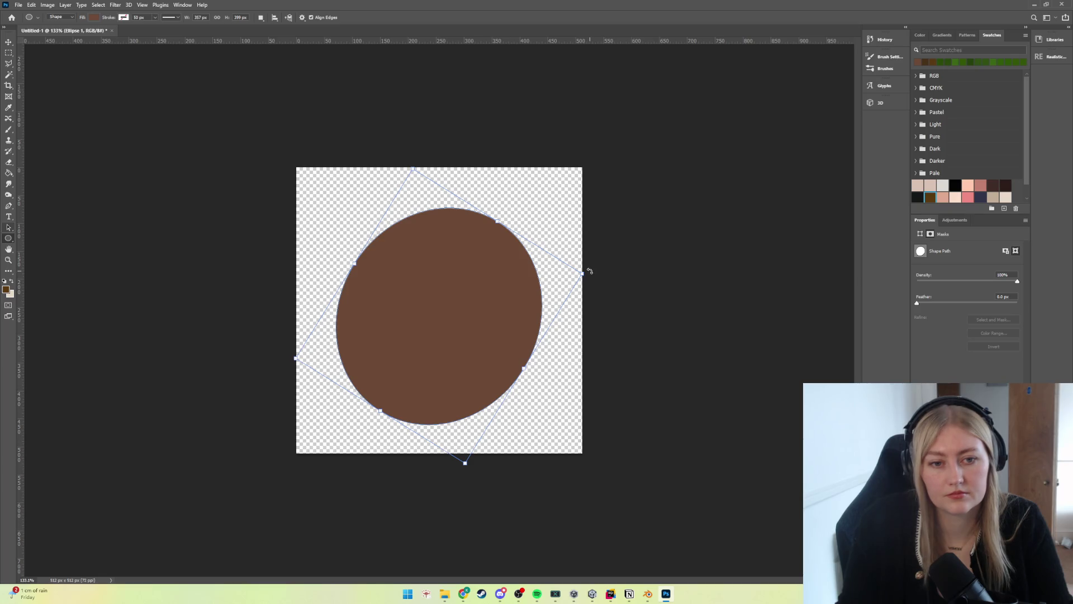
pyautogui.press('Return')
pyautogui.moveTo(595, 262); pyautogui.dragTo(602, 294)
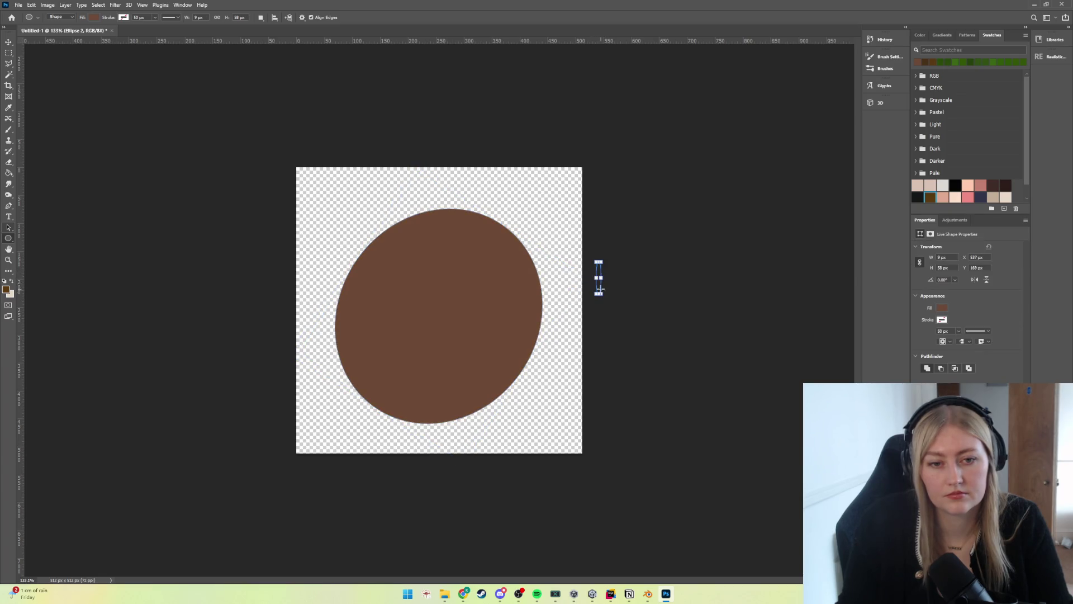
pyautogui.click(600, 289)
pyautogui.click(431, 166)
pyautogui.click(692, 302)
pyautogui.click(434, 163)
pyautogui.hotkey('ctrl', 'z')
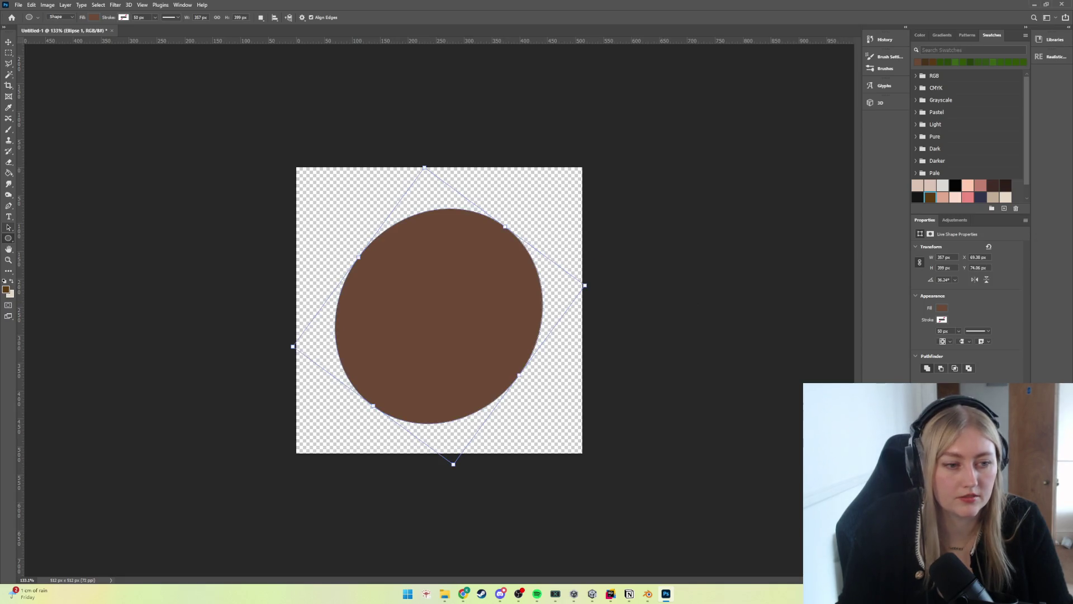
pyautogui.hotkey('ctrl', 'shift', 'z')
pyautogui.hotkey('ctrl', 'z')
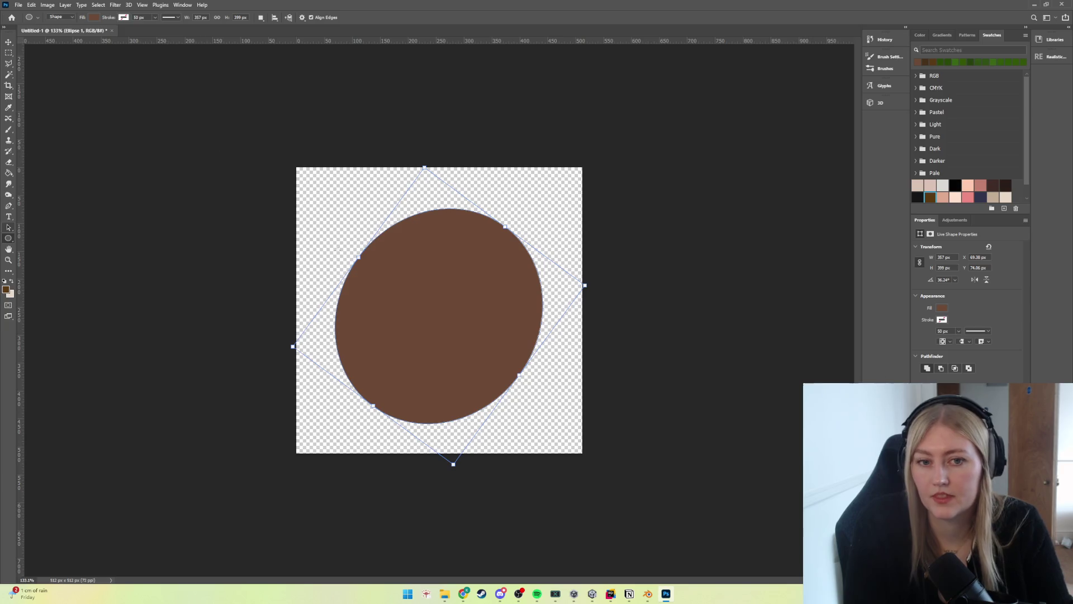
# Step: Round out the oval, shift it slightly down, and re-rotate it to lean clockwise
pyautogui.moveTo(598, 285)
pyautogui.mouseDown()
pyautogui.moveTo(587, 314)
pyautogui.moveTo(611, 314)
pyautogui.moveTo(588, 333)
pyautogui.moveTo(594, 307)
pyautogui.moveTo(595, 341)
pyautogui.mouseUp()
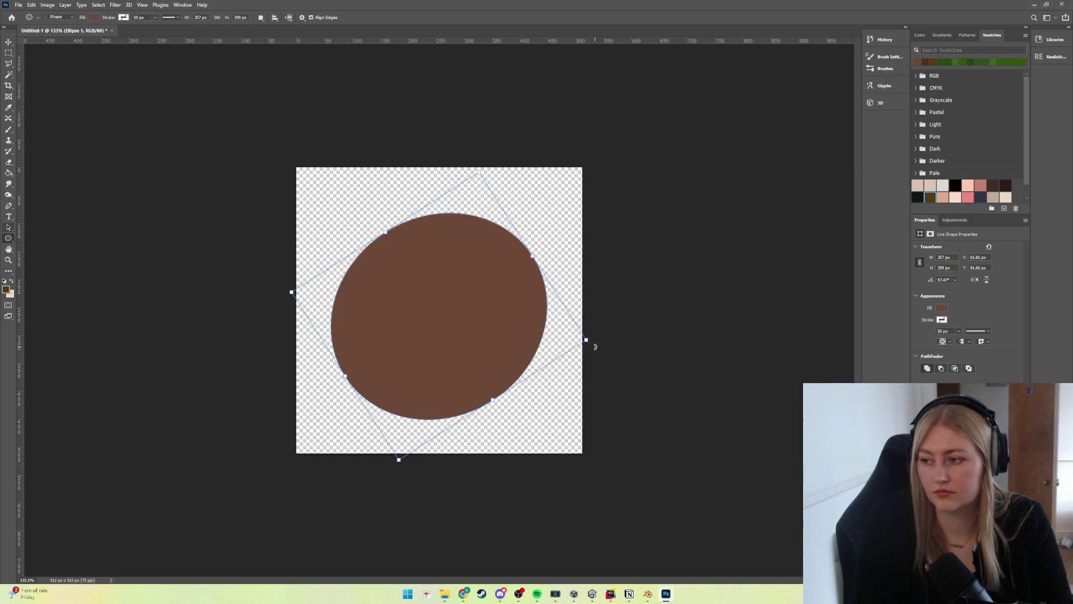
pyautogui.moveTo(595, 346)
pyautogui.mouseDown()
pyautogui.moveTo(618, 286)
pyautogui.moveTo(584, 229)
pyautogui.moveTo(572, 240)
pyautogui.mouseUp()
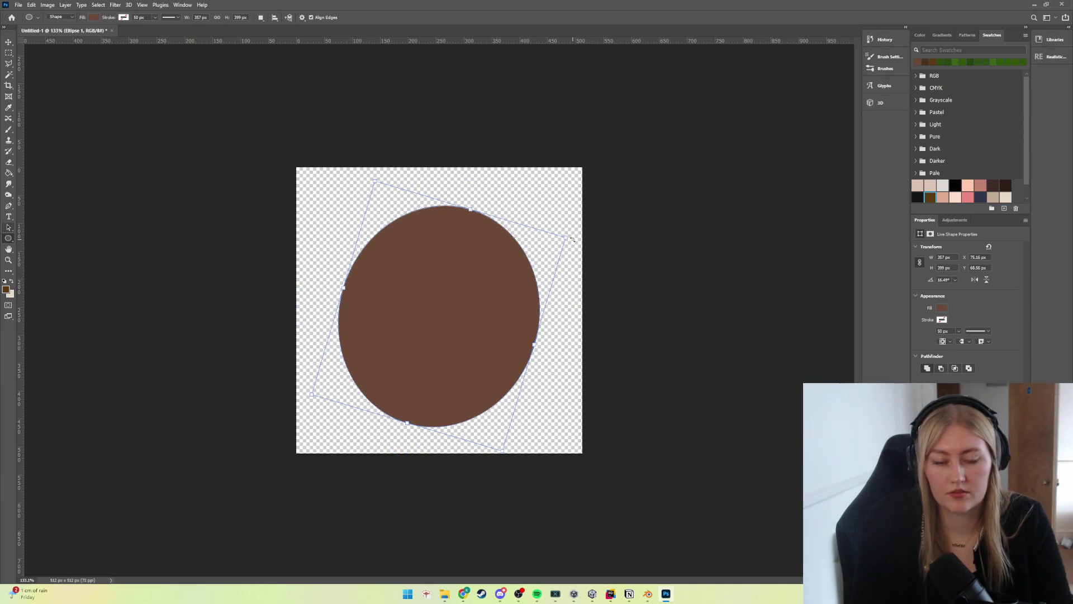
pyautogui.click(8, 42)
pyautogui.moveTo(436, 365); pyautogui.dragTo(452, 314)
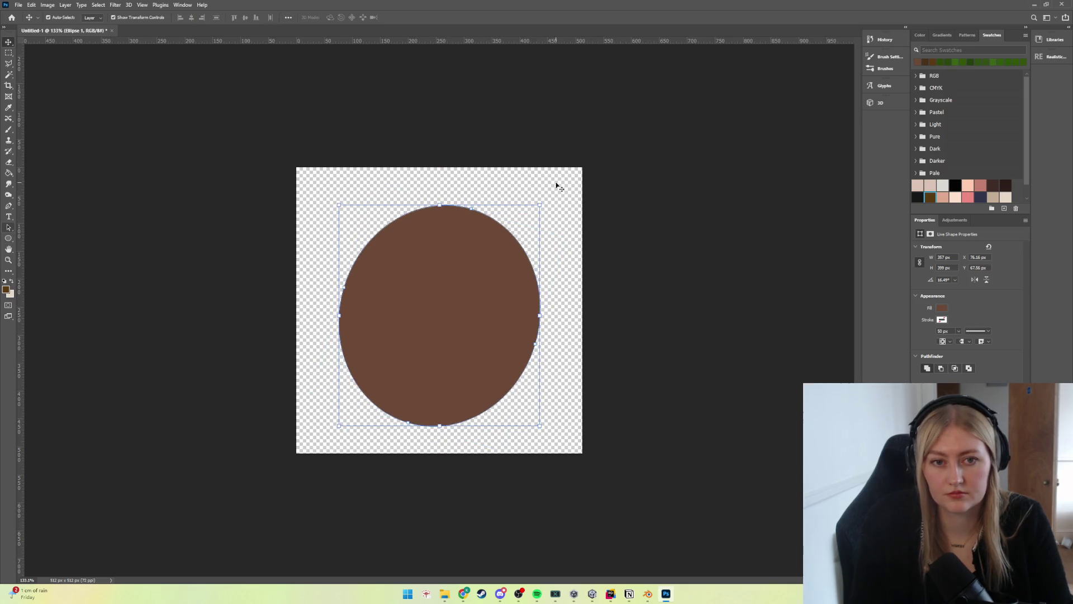
pyautogui.moveTo(544, 200)
pyautogui.mouseDown()
pyautogui.moveTo(570, 192)
pyautogui.moveTo(584, 233)
pyautogui.moveTo(572, 247)
pyautogui.mouseUp()
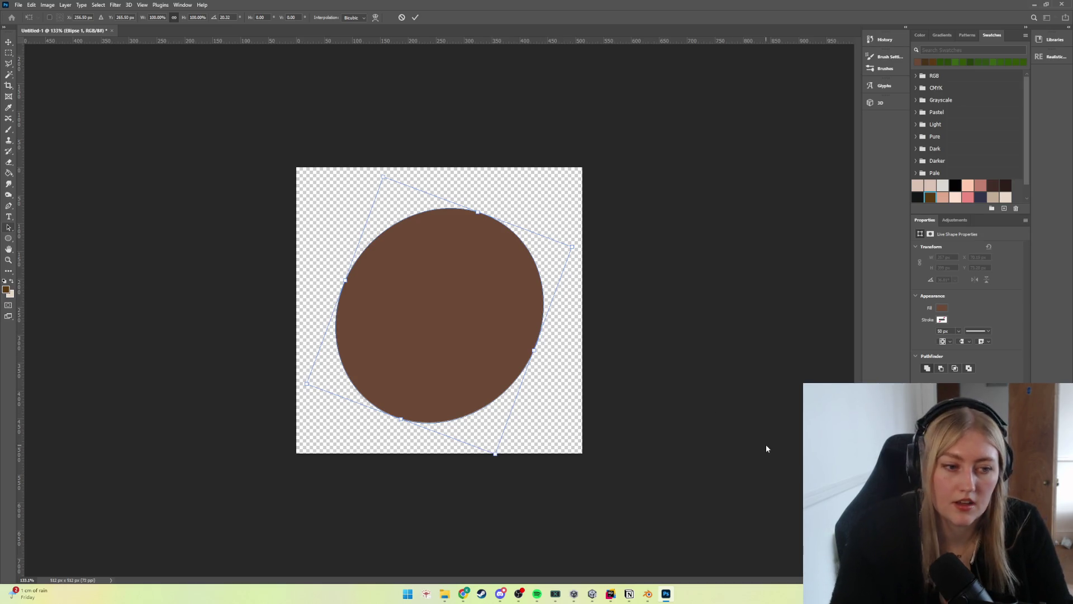
pyautogui.press('Return')
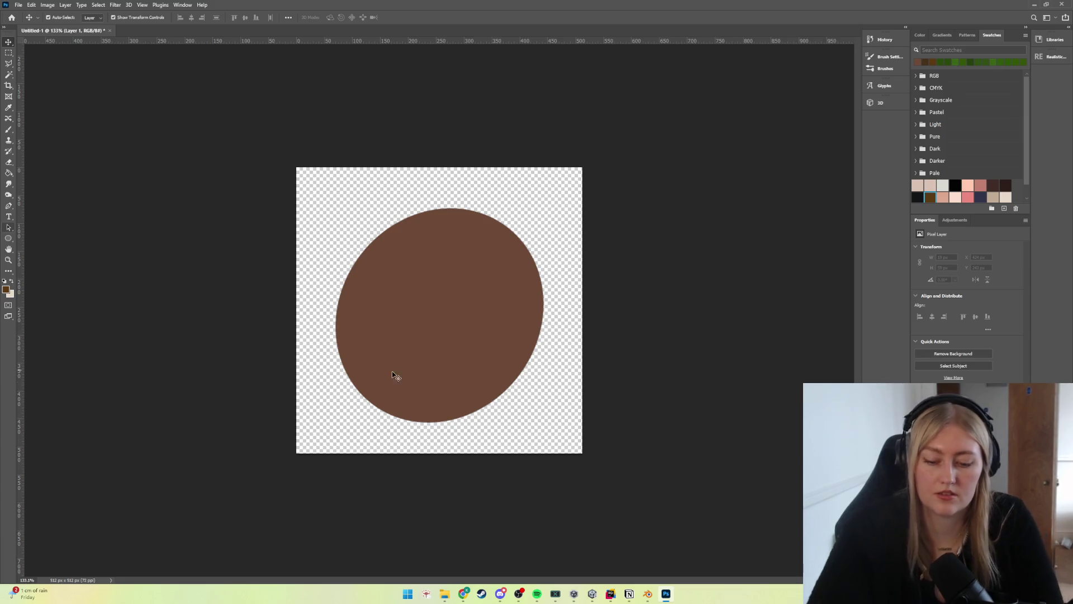
pyautogui.click(369, 396)
pyautogui.hotkey('ctrl', 'z')
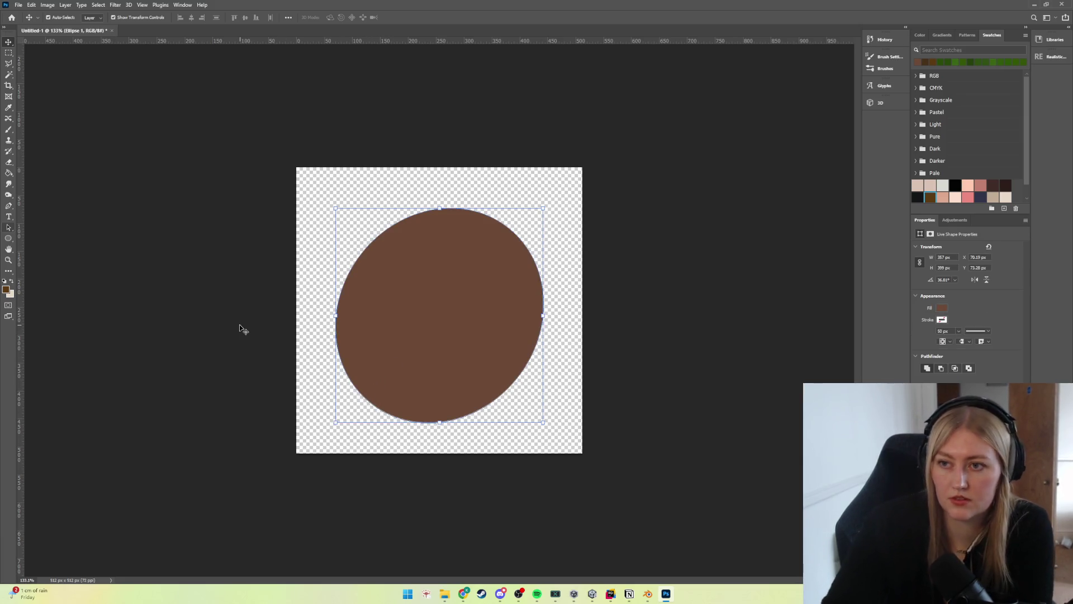
pyautogui.press('Up')
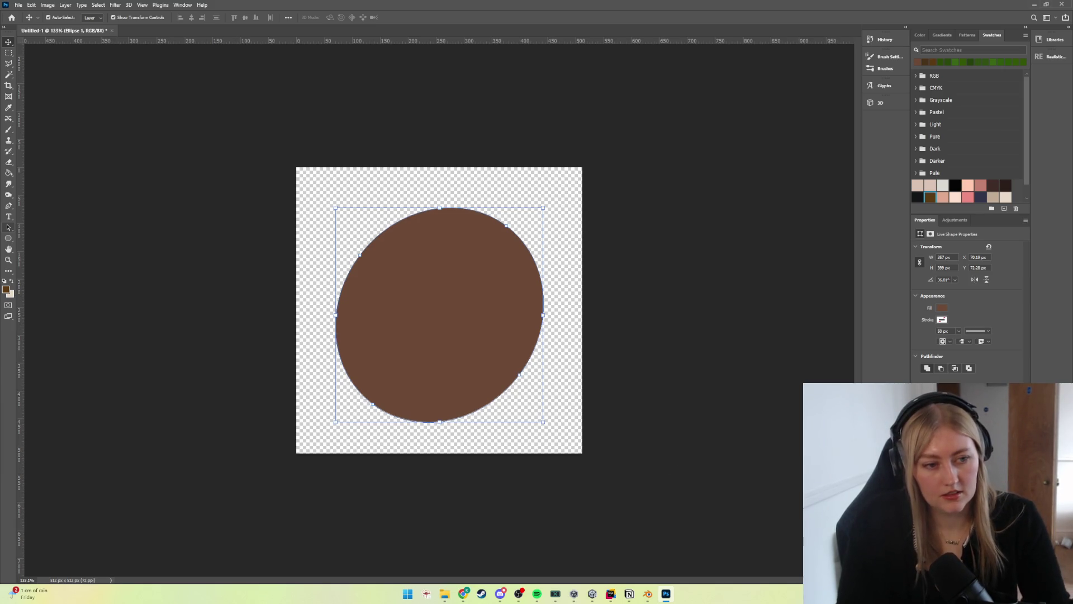
pyautogui.hotkey('ctrl', 'shift', 'z')
pyautogui.click(8, 162)
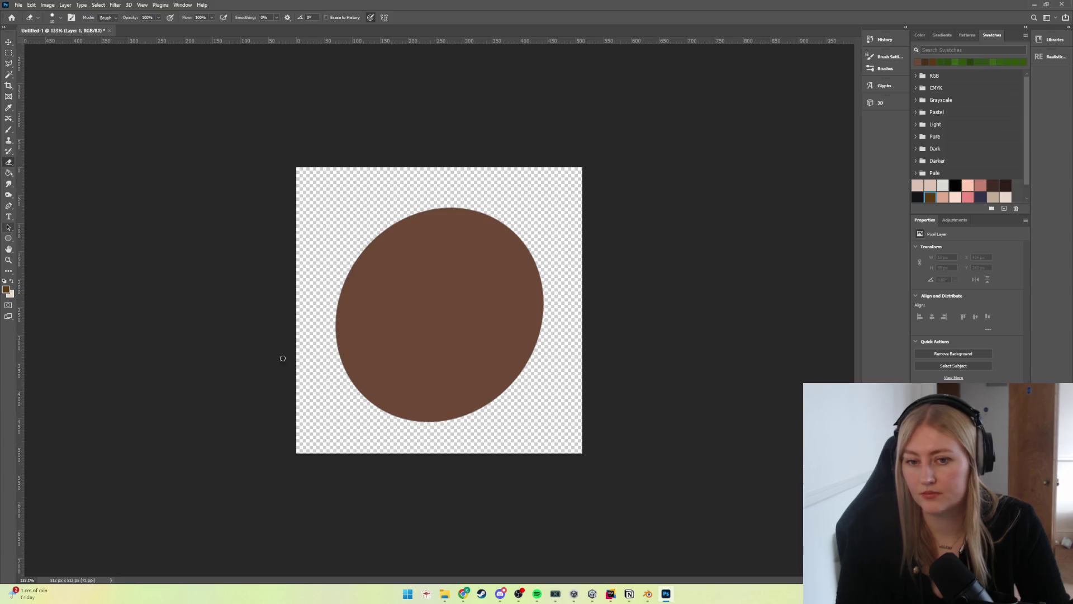
# Step: With a 20 px brush, paint darker shading on the oval's left edge and three dark spots near the top
pyautogui.click(59, 17)
pyautogui.moveTo(52, 46); pyautogui.dragTo(53, 46)
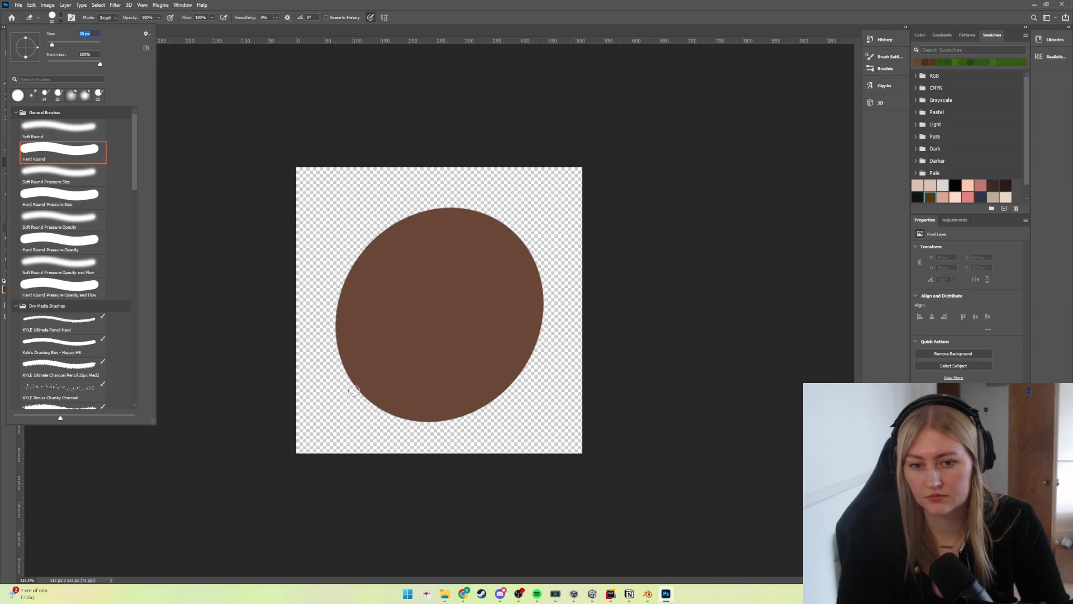
pyautogui.click(370, 390)
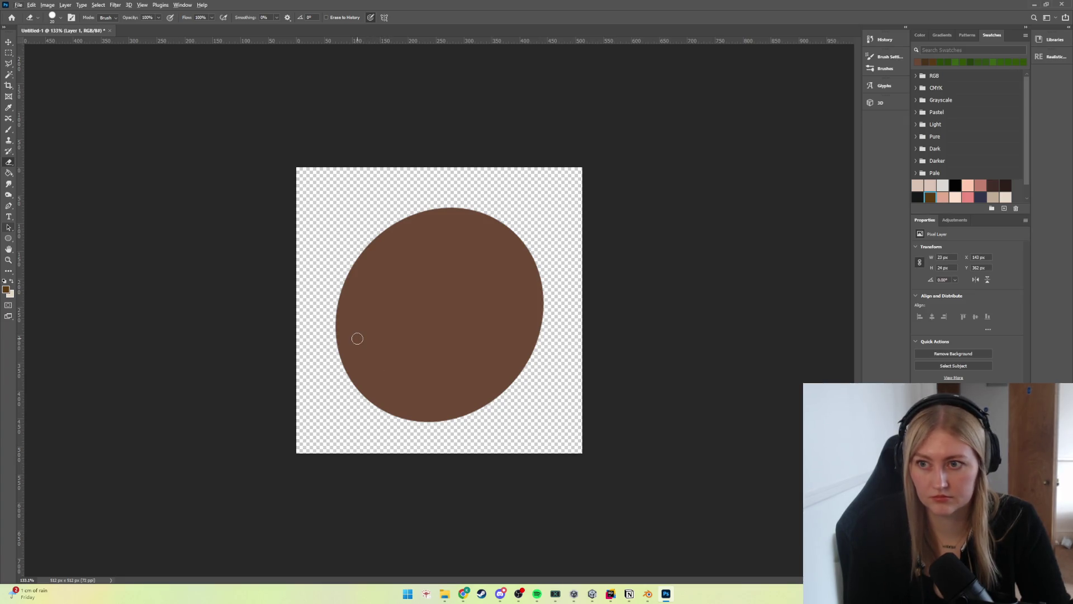
pyautogui.click(8, 129)
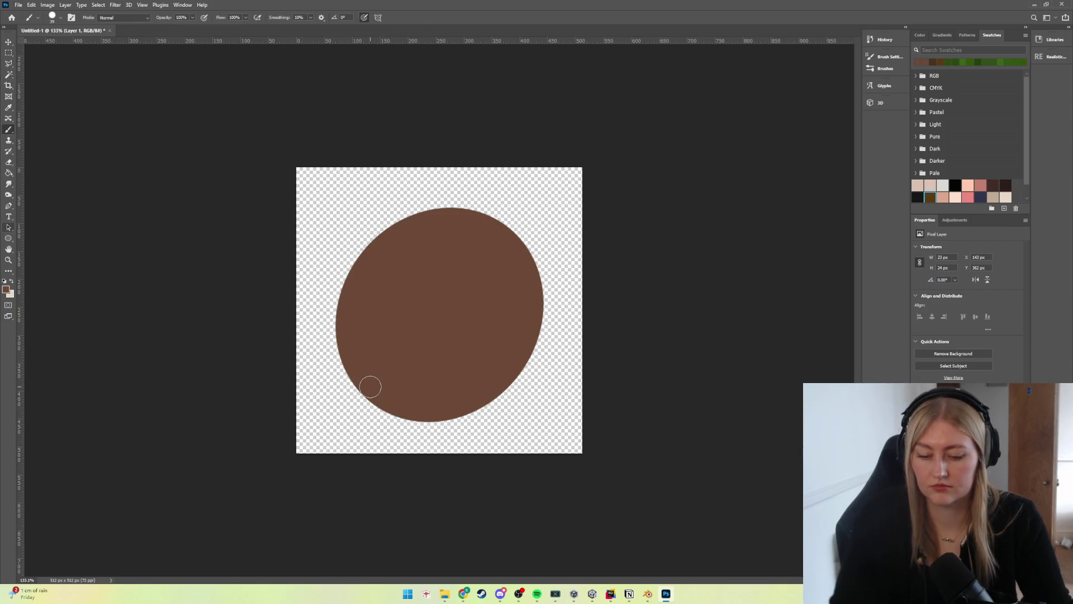
pyautogui.moveTo(361, 360); pyautogui.dragTo(373, 397)
pyautogui.moveTo(349, 324)
pyautogui.mouseDown()
pyautogui.moveTo(372, 383)
pyautogui.moveTo(431, 401)
pyautogui.mouseUp()
pyautogui.moveTo(371, 376)
pyautogui.mouseDown()
pyautogui.moveTo(360, 388)
pyautogui.moveTo(355, 379)
pyautogui.moveTo(405, 411)
pyautogui.moveTo(393, 408)
pyautogui.moveTo(453, 400)
pyautogui.moveTo(407, 405)
pyautogui.moveTo(418, 413)
pyautogui.moveTo(386, 395)
pyautogui.moveTo(355, 364)
pyautogui.moveTo(342, 324)
pyautogui.mouseUp()
pyautogui.hotkey('ctrl', 'z')
pyautogui.hotkey('ctrl', 'z')
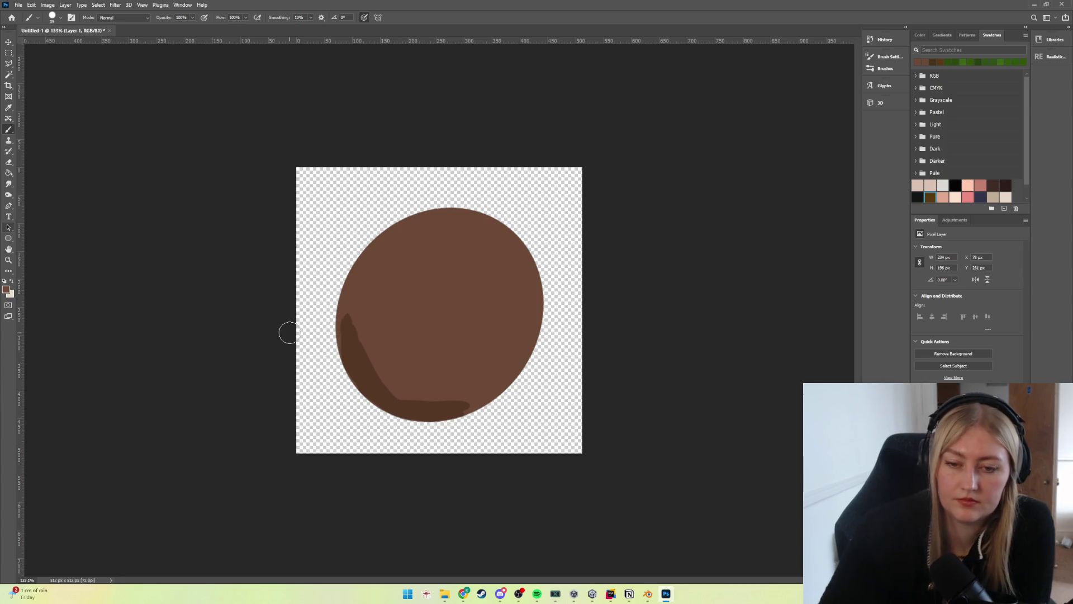
pyautogui.moveTo(354, 377)
pyautogui.mouseDown()
pyautogui.moveTo(343, 321)
pyautogui.moveTo(343, 347)
pyautogui.moveTo(354, 282)
pyautogui.moveTo(364, 330)
pyautogui.mouseUp()
pyautogui.moveTo(441, 239)
pyautogui.mouseDown()
pyautogui.moveTo(451, 233)
pyautogui.moveTo(489, 251)
pyautogui.moveTo(490, 241)
pyautogui.mouseUp()
pyautogui.moveTo(501, 276); pyautogui.dragTo(506, 279)
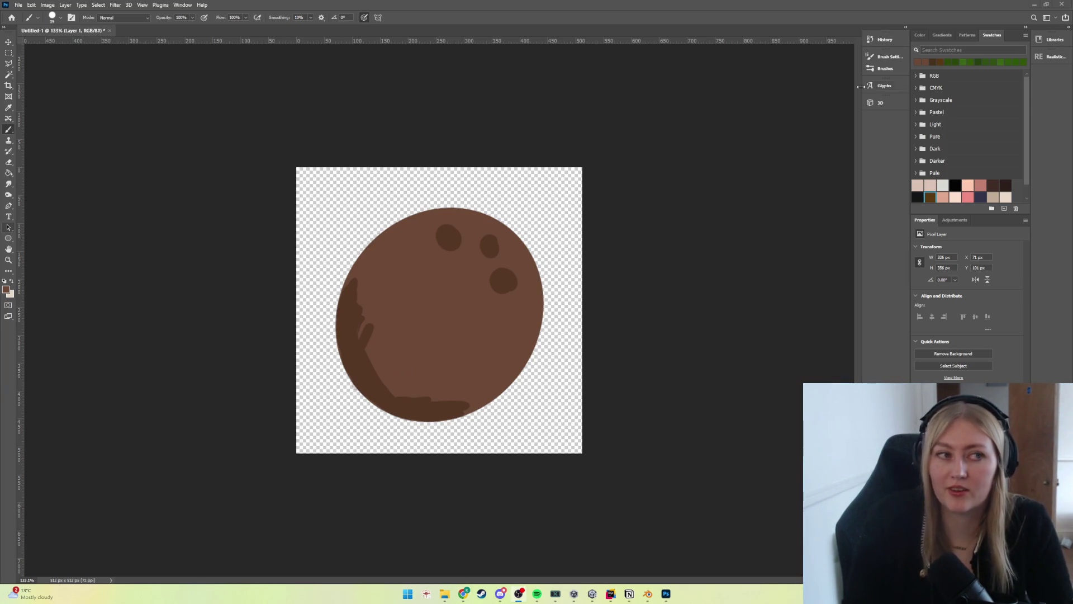
# Step: Quit Photoshop without saving the drawing and save the Unity scene
pyautogui.click(1062, 4)
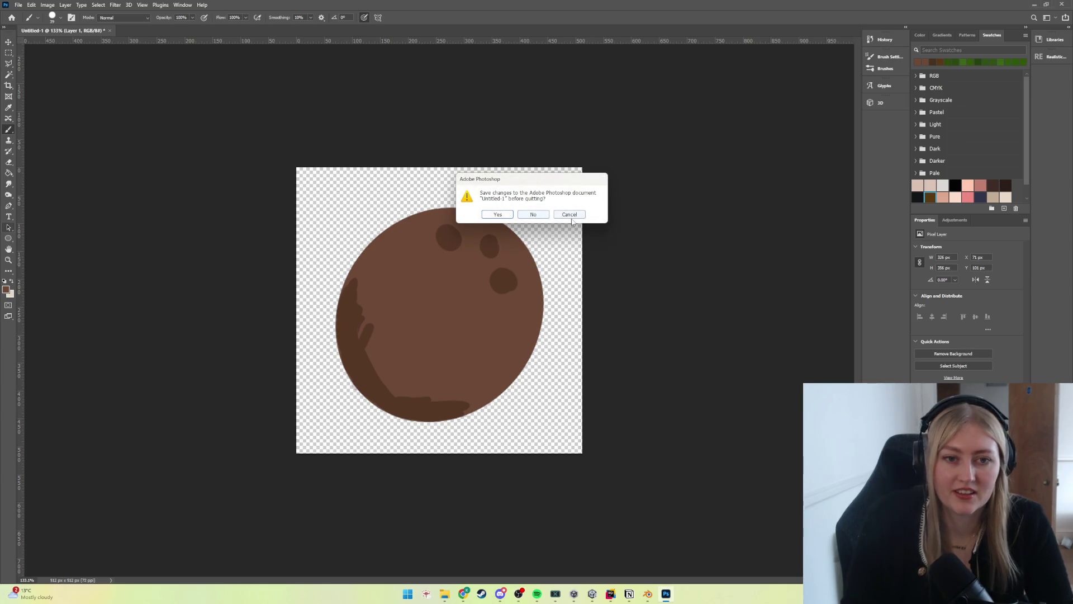
pyautogui.click(534, 215)
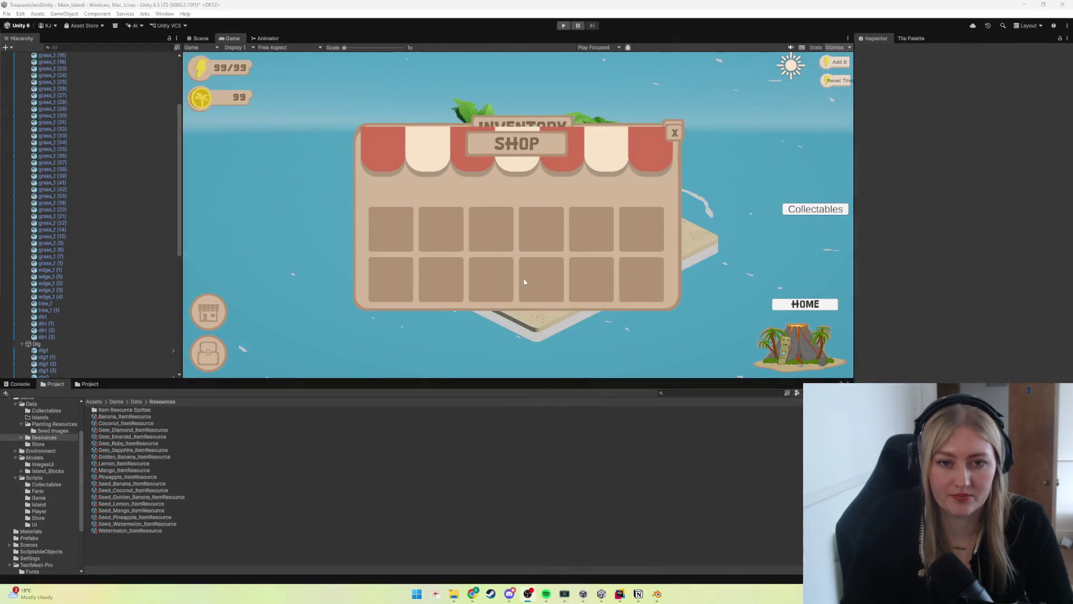
pyautogui.click(7, 13)
pyautogui.click(23, 54)
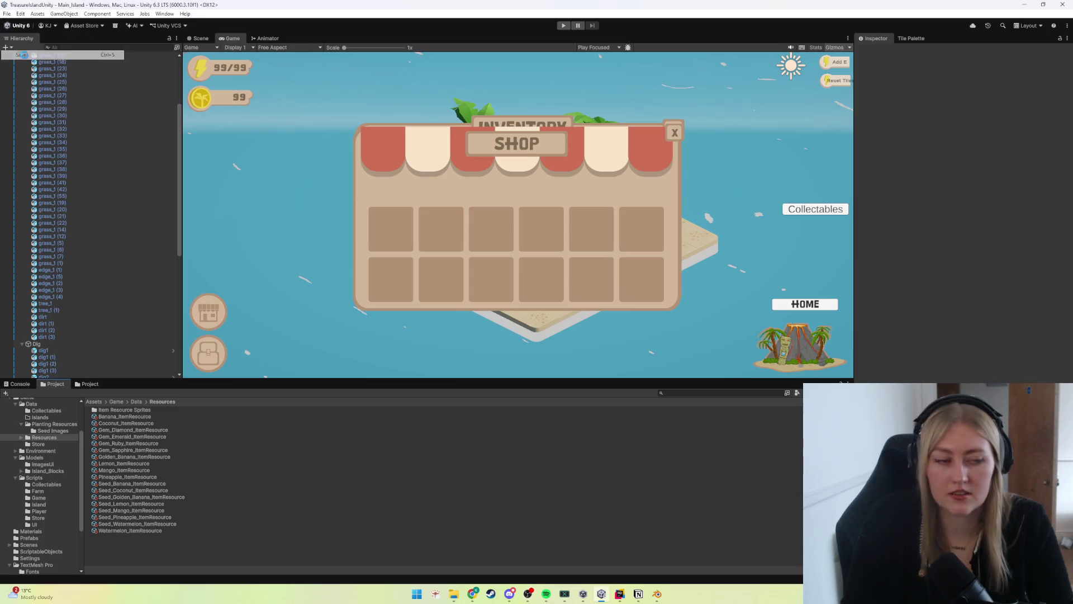